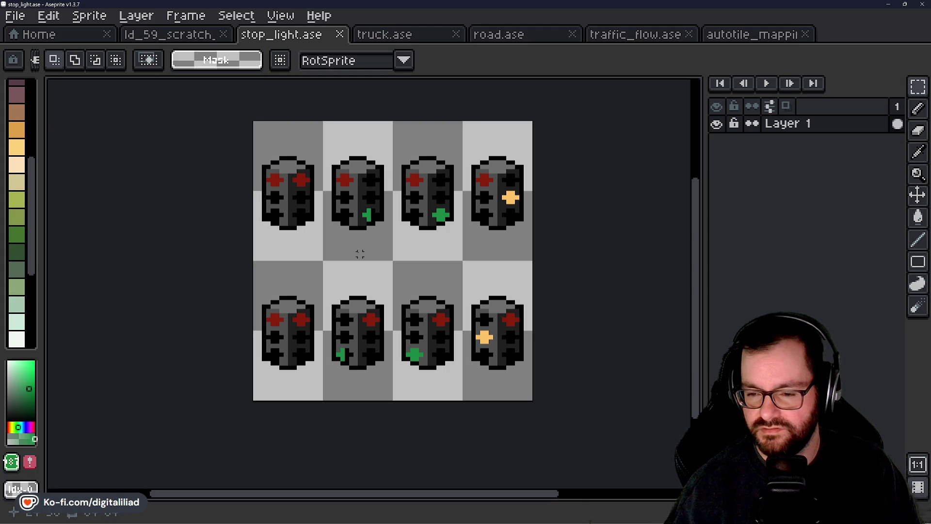
Delete the second column of traffic-light frames from the stop light sprite sheet
{"action": "scroll", "coordinate": [359, 254], "scroll_direction": "down", "scroll_amount": 5}
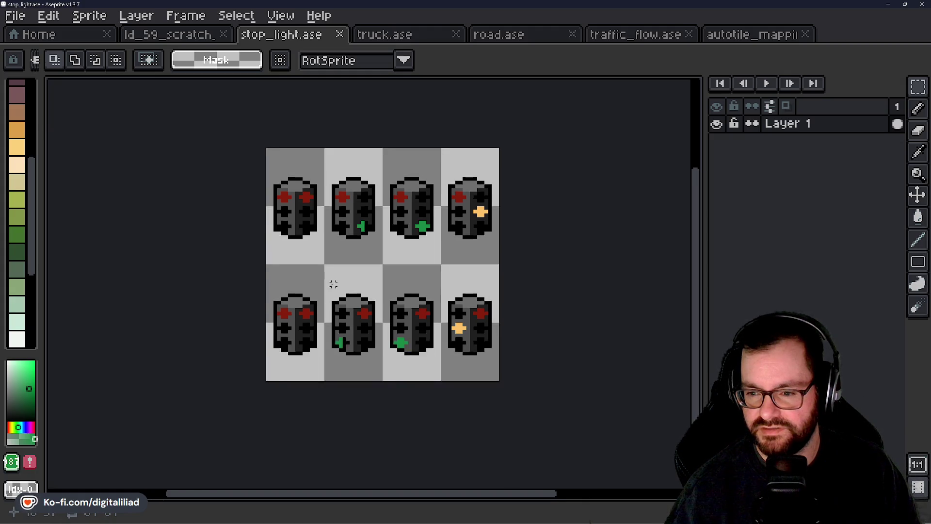
{"action": "scroll", "coordinate": [354, 222], "scroll_direction": "up", "scroll_amount": 2}
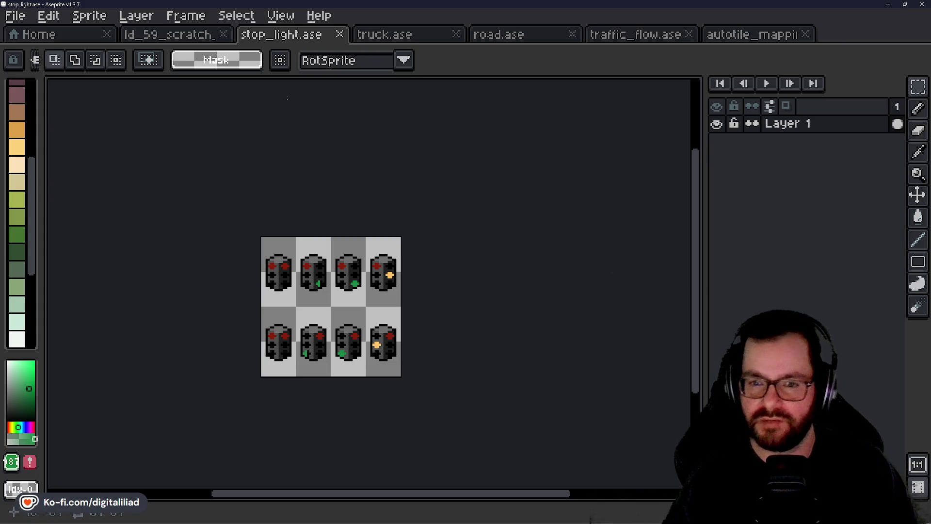
{"action": "left_click", "coordinate": [133, 16]}
{"action": "mouse_move", "coordinate": [93, 22]}
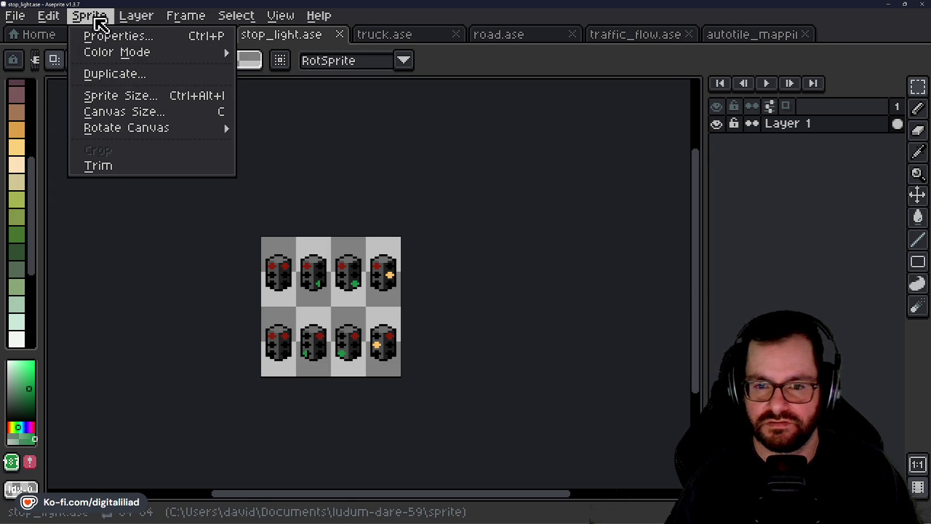
{"action": "left_click", "coordinate": [337, 174]}
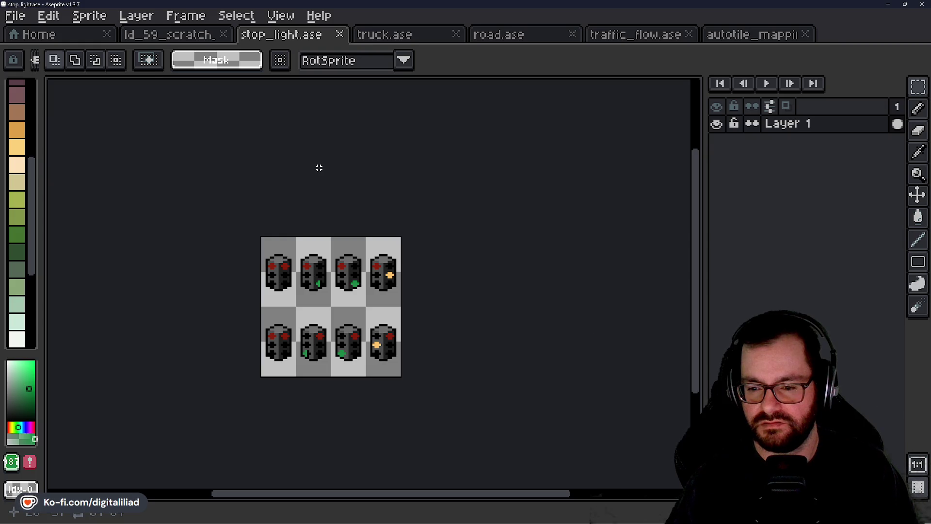
{"action": "scroll", "coordinate": [330, 253], "scroll_direction": "up", "scroll_amount": 2}
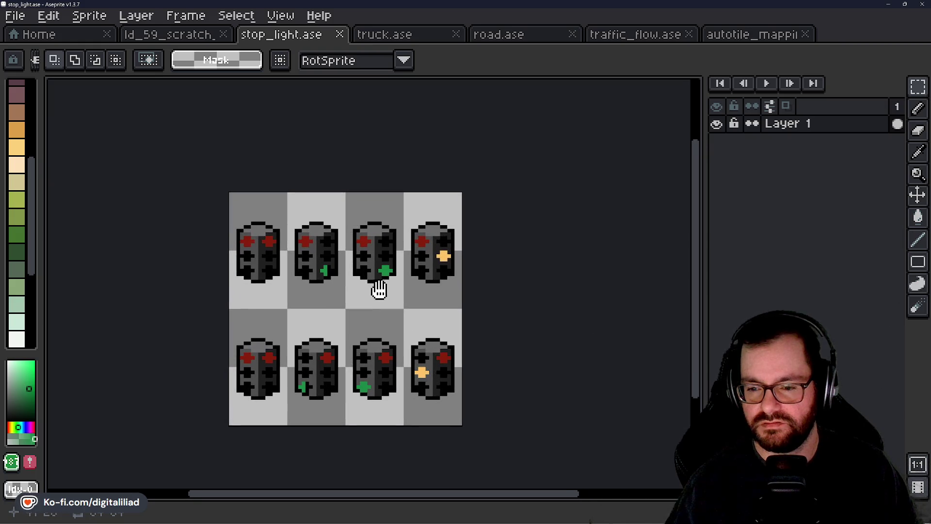
{"action": "left_click_drag", "start_coordinate": [323, 317], "coordinate": [326, 304]}
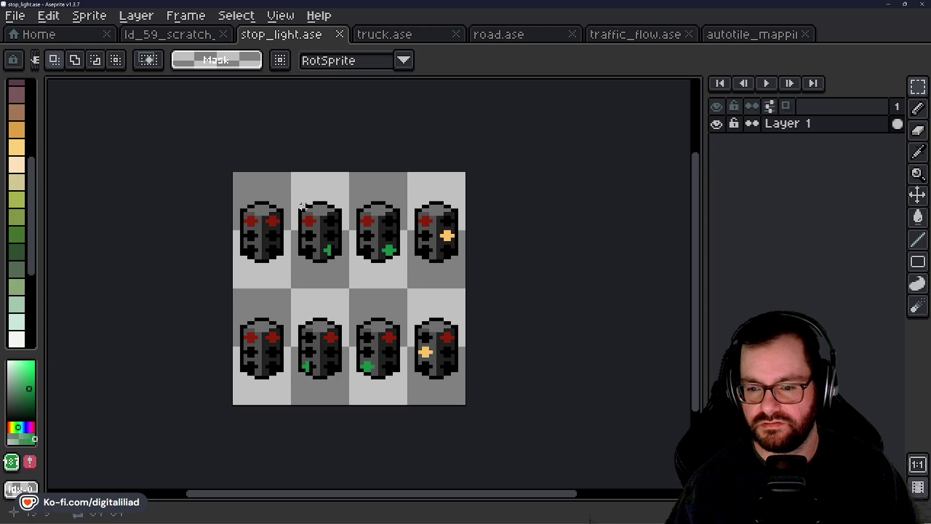
{"action": "left_click_drag", "start_coordinate": [309, 187], "coordinate": [330, 362]}
{"action": "key", "text": "Delete"}
Try a 48×48 canvas size, then cancel the resize without changes
{"action": "left_click", "coordinate": [97, 17]}
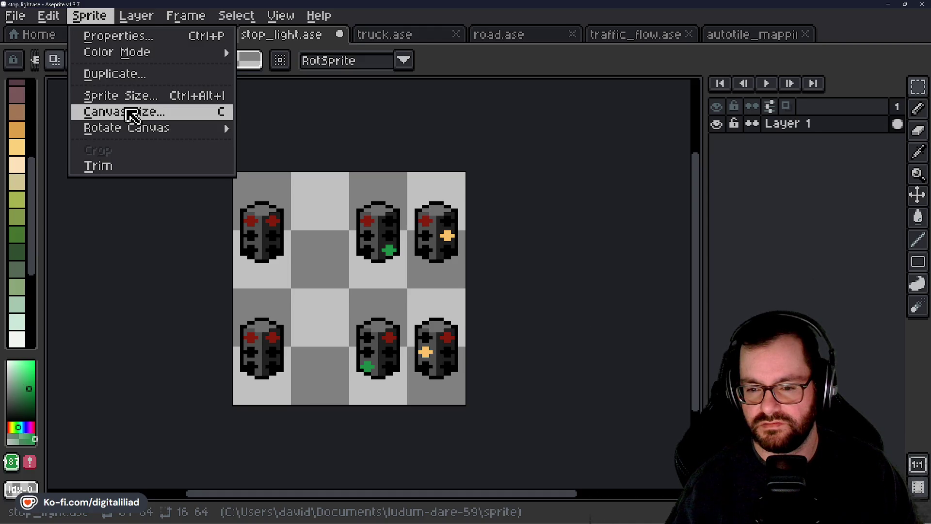
{"action": "left_click", "coordinate": [132, 116]}
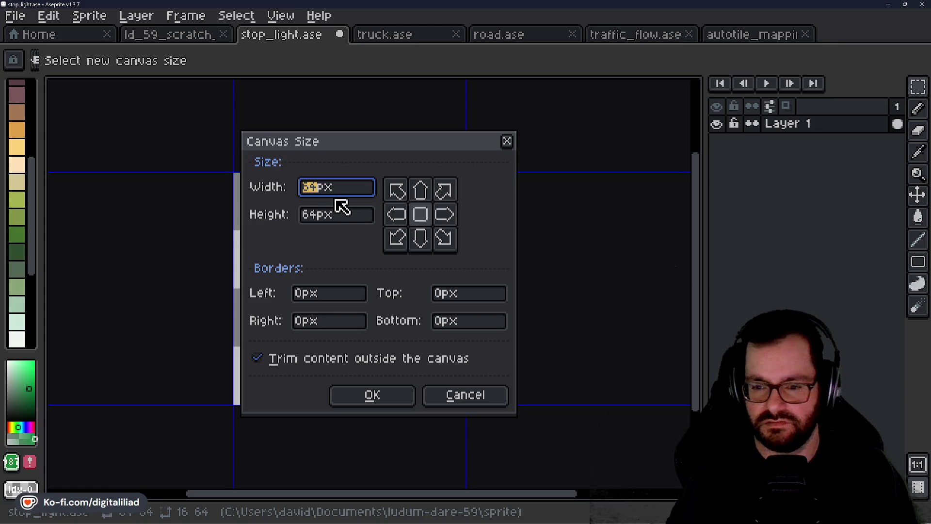
{"action": "type", "text": "48"}
{"action": "key", "text": "Tab"}
{"action": "type", "text": "48"}
{"action": "mouse_move", "coordinate": [402, 148]}
{"action": "left_mouse_down"}
{"action": "mouse_move", "coordinate": [405, 163]}
{"action": "mouse_move", "coordinate": [568, 283]}
{"action": "mouse_move", "coordinate": [438, 182]}
{"action": "left_mouse_up"}
{"action": "left_click", "coordinate": [508, 434]}
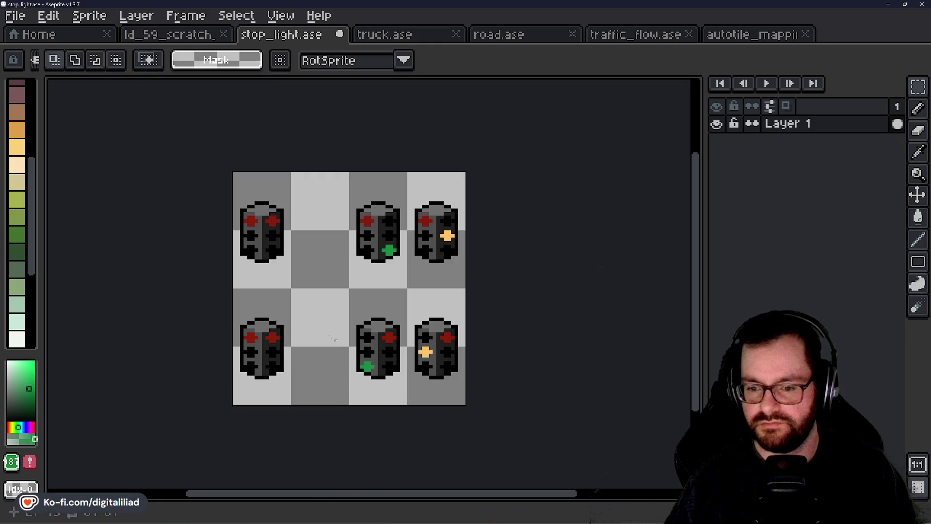
Move the left column of traffic lights one tile right and check the six tiles
{"action": "mouse_move", "coordinate": [260, 224]}
{"action": "left_mouse_down"}
{"action": "mouse_move", "coordinate": [270, 364]}
{"action": "mouse_move", "coordinate": [307, 366]}
{"action": "left_mouse_up"}
{"action": "key", "text": "Escape"}
{"action": "left_click_drag", "start_coordinate": [272, 339], "coordinate": [320, 343]}
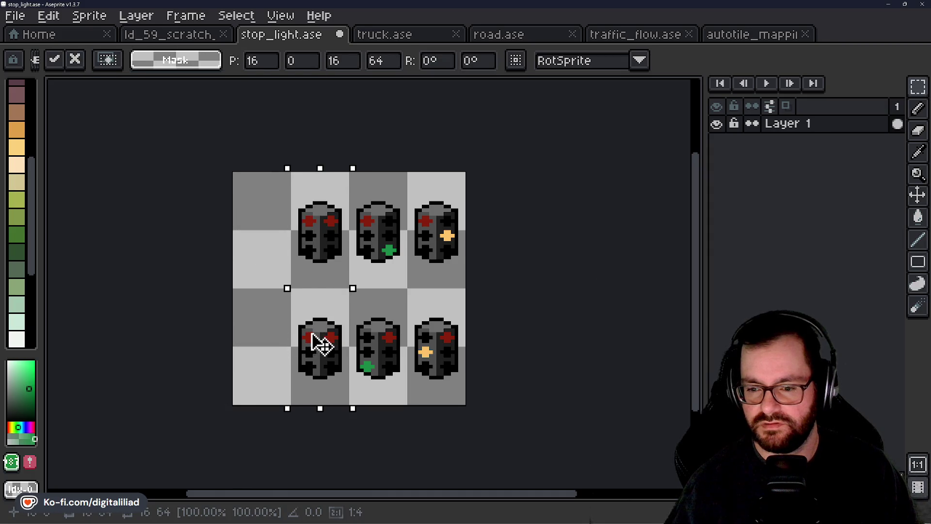
{"action": "left_click", "coordinate": [503, 305]}
{"action": "scroll", "coordinate": [384, 234], "scroll_direction": "up", "scroll_amount": 1}
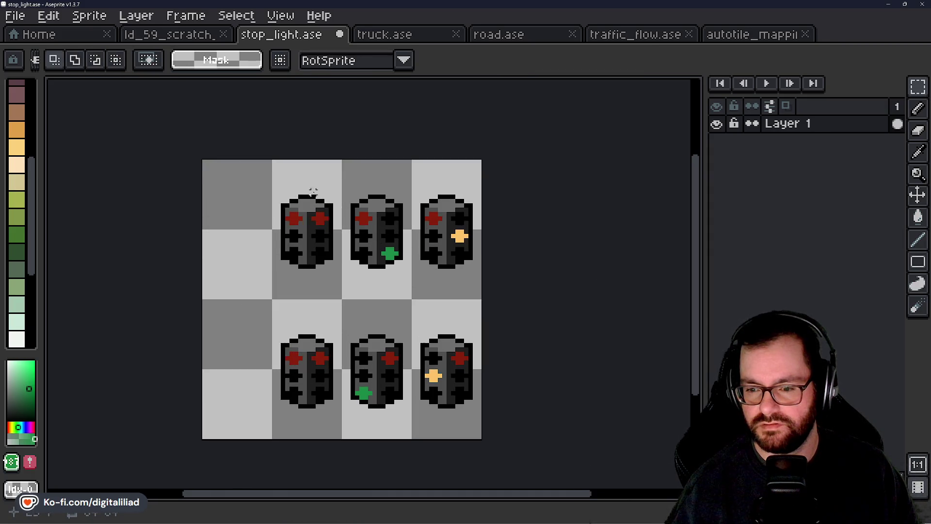
{"action": "mouse_move", "coordinate": [305, 187]}
{"action": "left_mouse_down"}
{"action": "mouse_move", "coordinate": [411, 299]}
{"action": "mouse_move", "coordinate": [481, 300]}
{"action": "left_mouse_up"}
{"action": "left_click", "coordinate": [414, 262]}
{"action": "mouse_move", "coordinate": [313, 165]}
{"action": "left_mouse_down"}
{"action": "mouse_move", "coordinate": [478, 369]}
{"action": "mouse_move", "coordinate": [477, 427]}
{"action": "mouse_move", "coordinate": [476, 415]}
{"action": "left_mouse_up"}
{"action": "left_click", "coordinate": [222, 199]}
Resize the canvas to 48 px wide, anchored right to trim the empty column, and save
{"action": "left_click", "coordinate": [89, 15]}
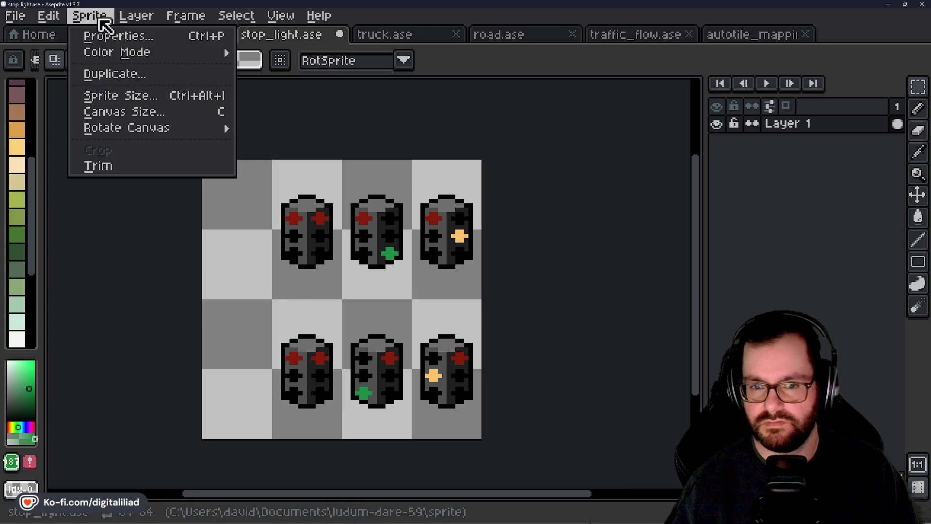
{"action": "left_click", "coordinate": [136, 110]}
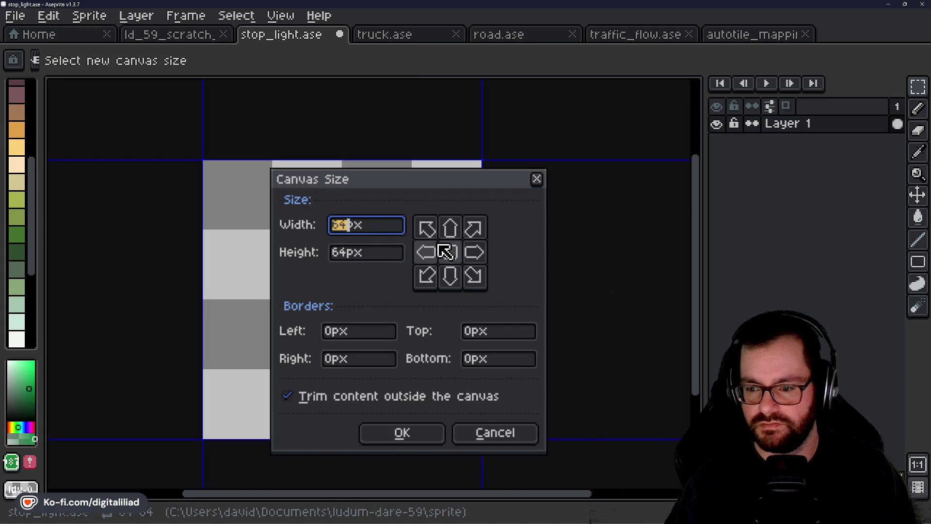
{"action": "type", "text": "48"}
{"action": "key", "text": "Tab"}
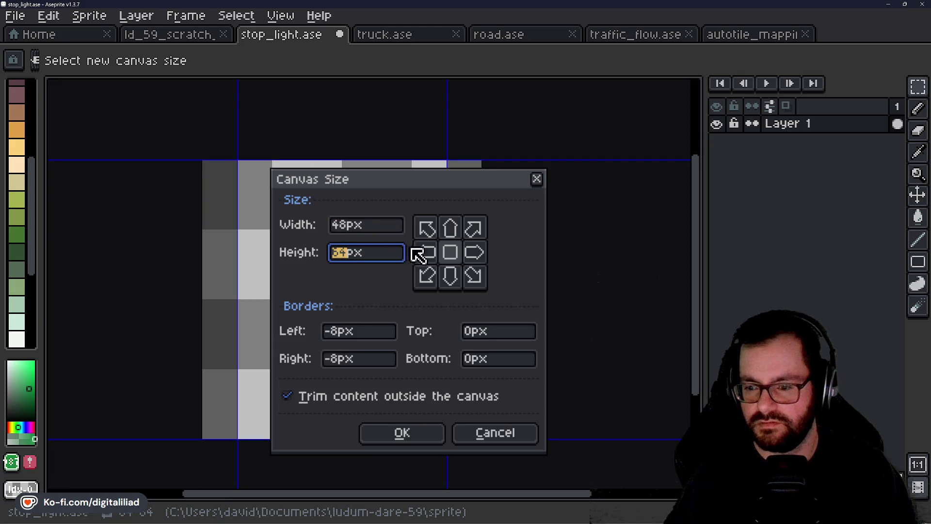
{"action": "left_click", "coordinate": [473, 254]}
{"action": "left_click", "coordinate": [416, 440]}
{"action": "scroll", "coordinate": [333, 311], "scroll_direction": "down", "scroll_amount": 1}
{"action": "key", "text": "ctrl+s"}
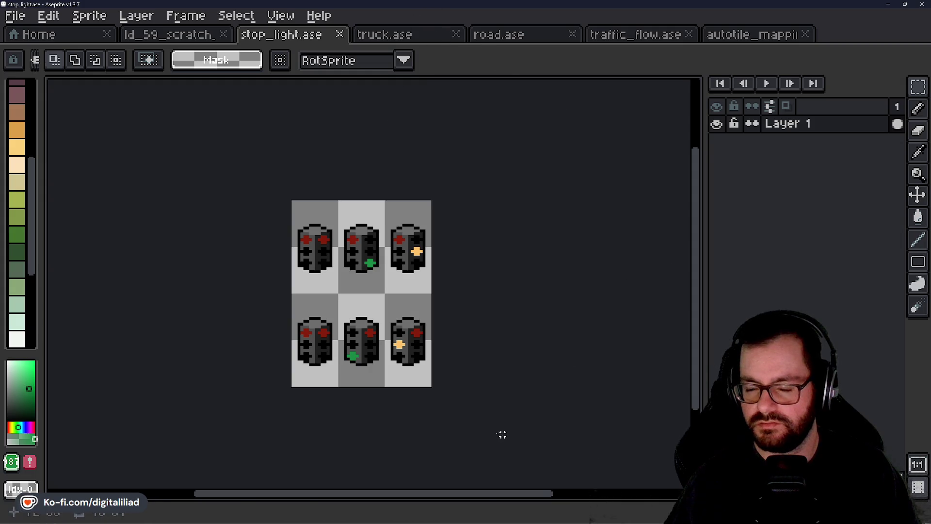
{"action": "mouse_move", "coordinate": [524, 514]}
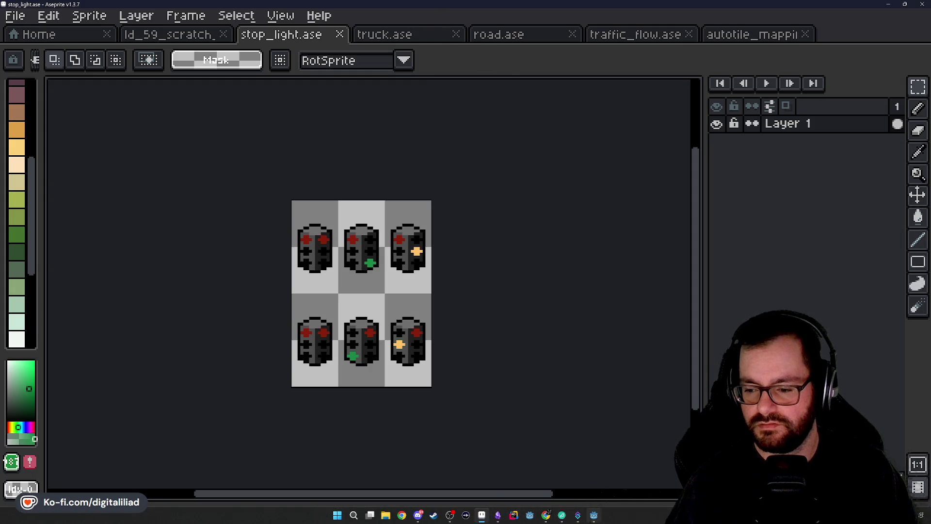
In Godot, open the stop_light scene from the game scene's StopLight0,0 node
{"action": "left_click", "coordinate": [594, 518]}
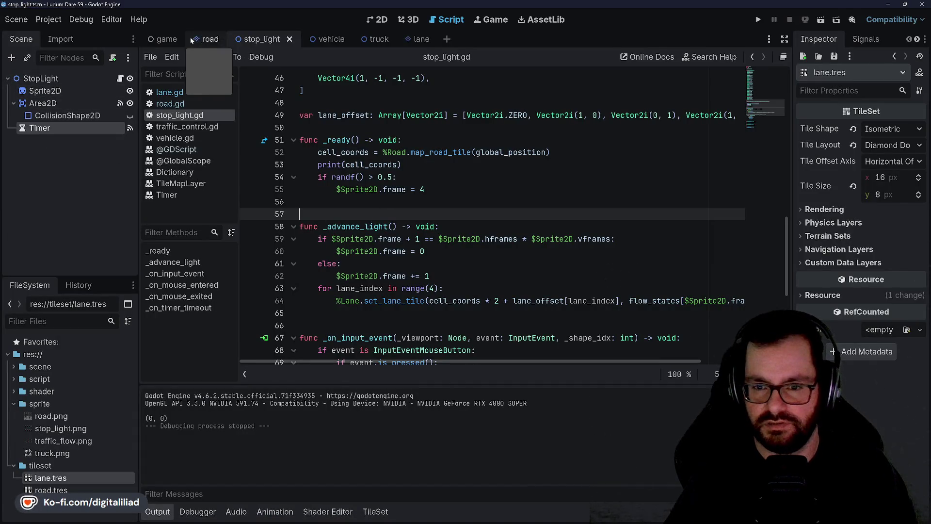
{"action": "left_click", "coordinate": [164, 39]}
{"action": "left_click", "coordinate": [72, 128]}
{"action": "left_click", "coordinate": [64, 141]}
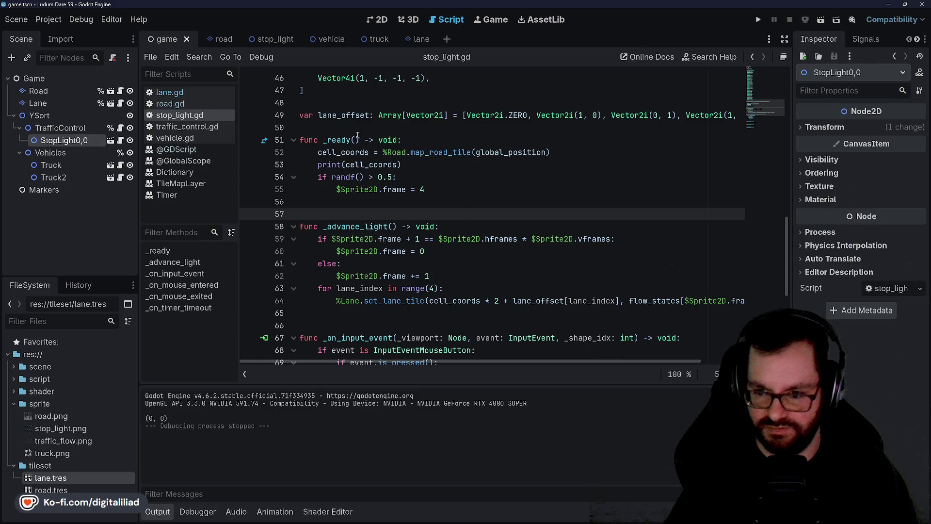
{"action": "scroll", "coordinate": [330, 168], "scroll_direction": "up", "scroll_amount": 4}
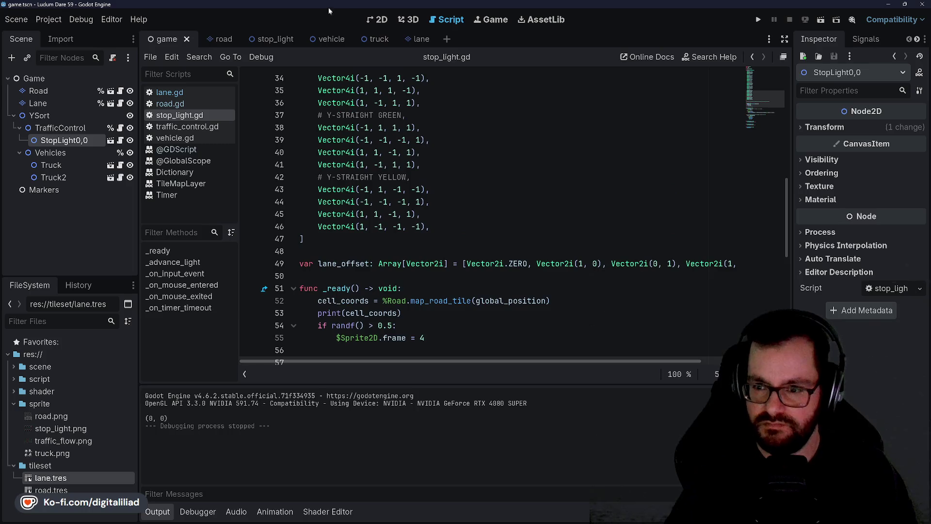
{"action": "left_click", "coordinate": [388, 19]}
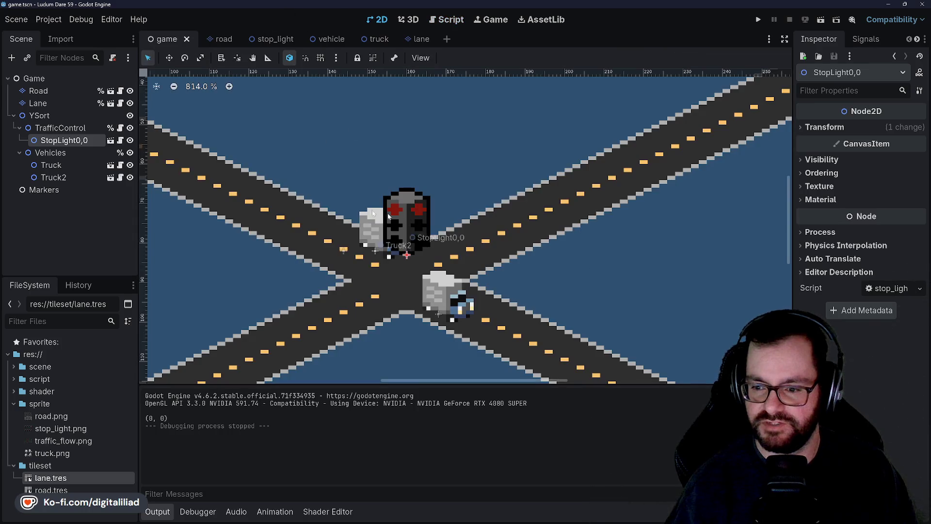
{"action": "left_click", "coordinate": [121, 140]}
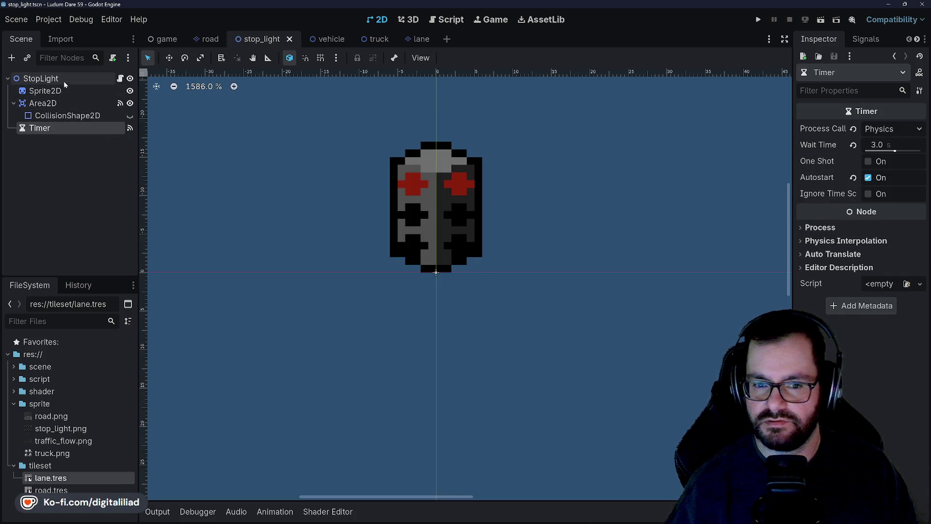
Set the stop light Sprite2D's Hframes to 3
{"action": "left_click", "coordinate": [63, 79]}
{"action": "left_click", "coordinate": [64, 92]}
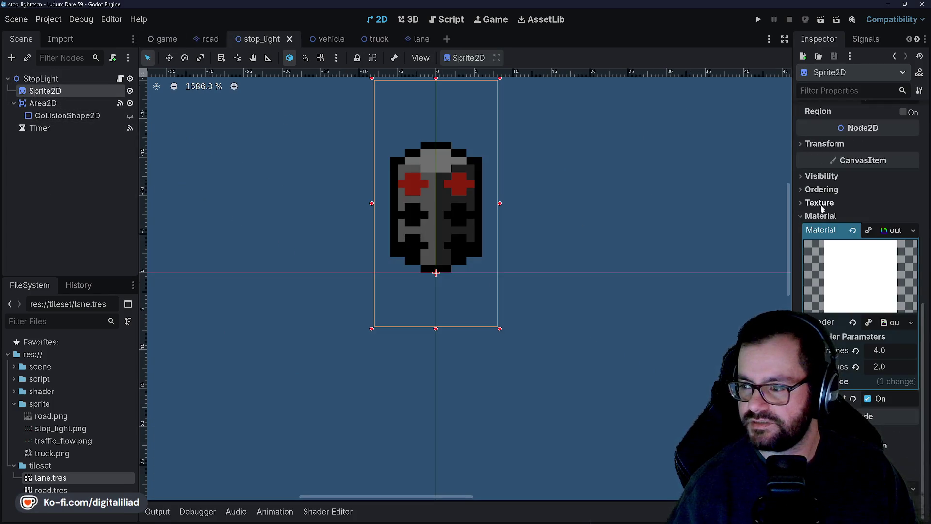
{"action": "scroll", "coordinate": [804, 183], "scroll_direction": "up", "scroll_amount": 5}
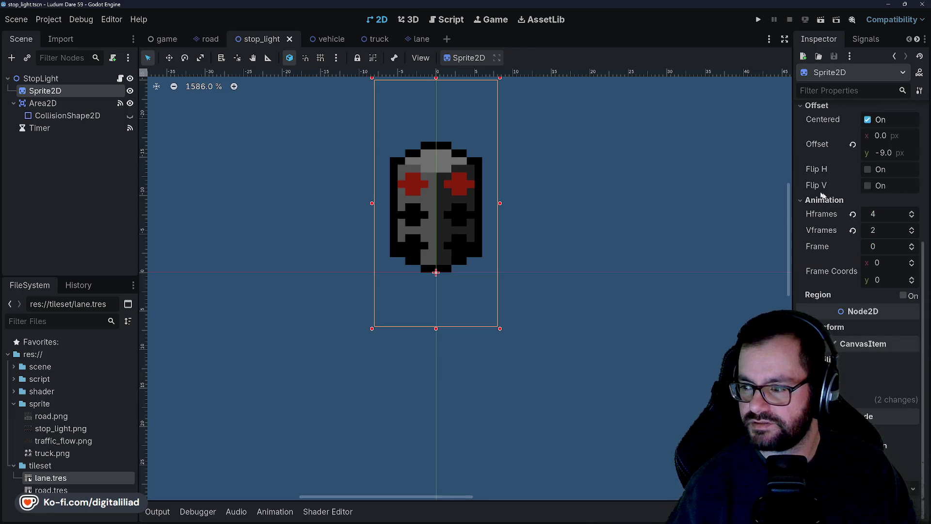
{"action": "scroll", "coordinate": [901, 256], "scroll_direction": "up", "scroll_amount": 2}
{"action": "left_click", "coordinate": [895, 261]}
{"action": "type", "text": "3"}
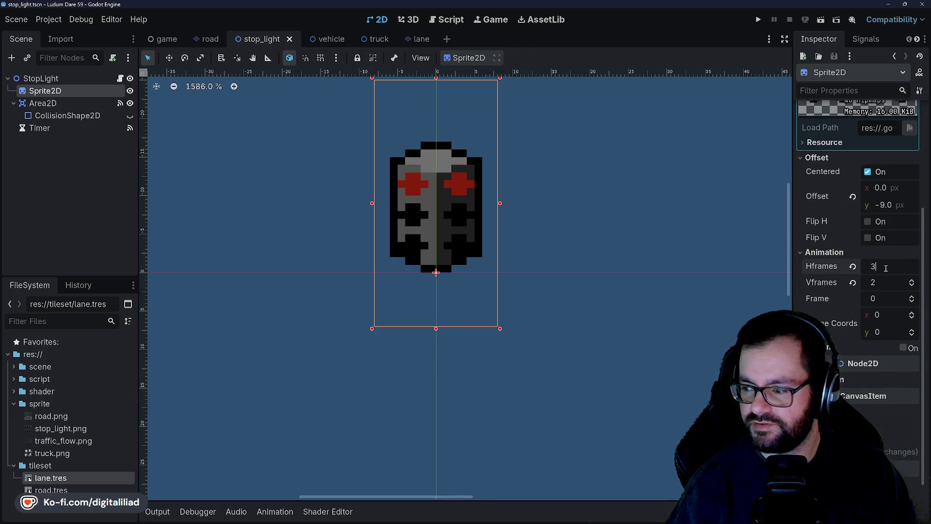
{"action": "key", "text": "Return"}
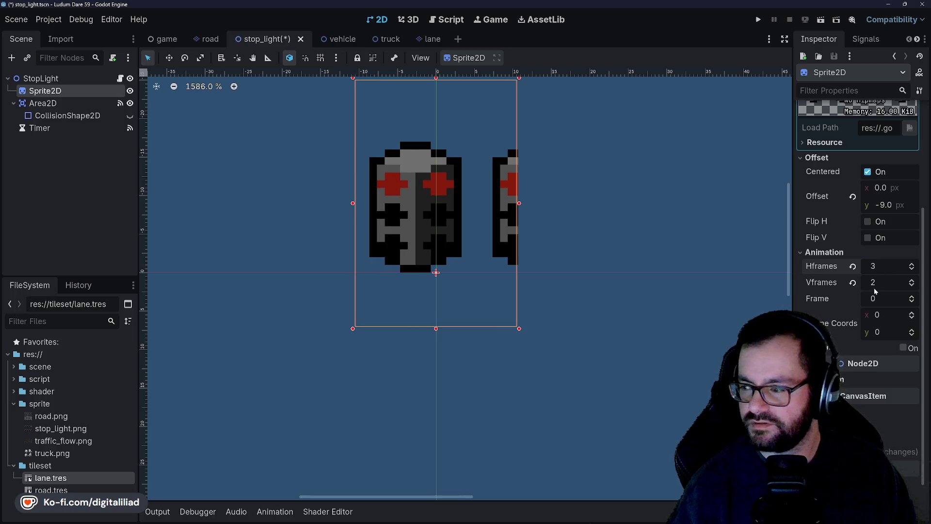
{"action": "scroll", "coordinate": [875, 289], "scroll_direction": "up", "scroll_amount": 3}
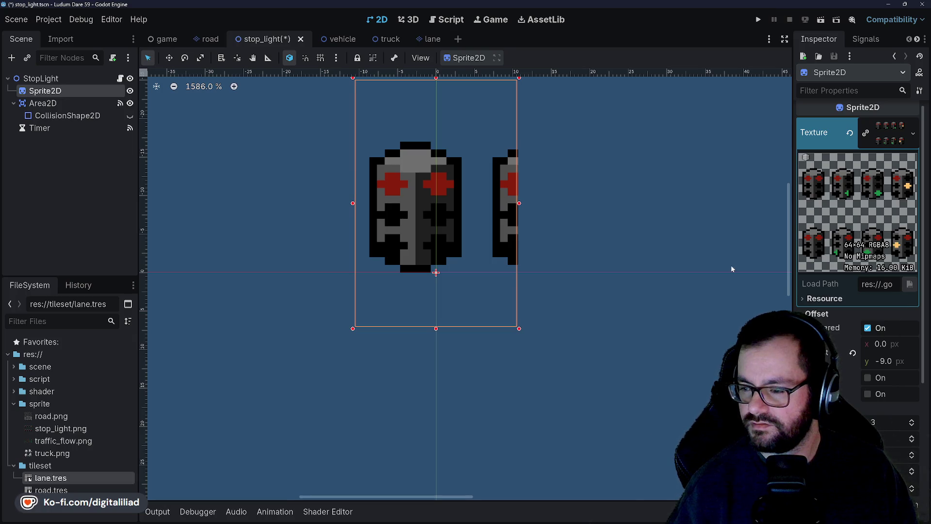
Re-export the trimmed stop light sprite sheet image from Aseprite
{"action": "mouse_move", "coordinate": [547, 522]}
{"action": "left_click", "coordinate": [482, 515]}
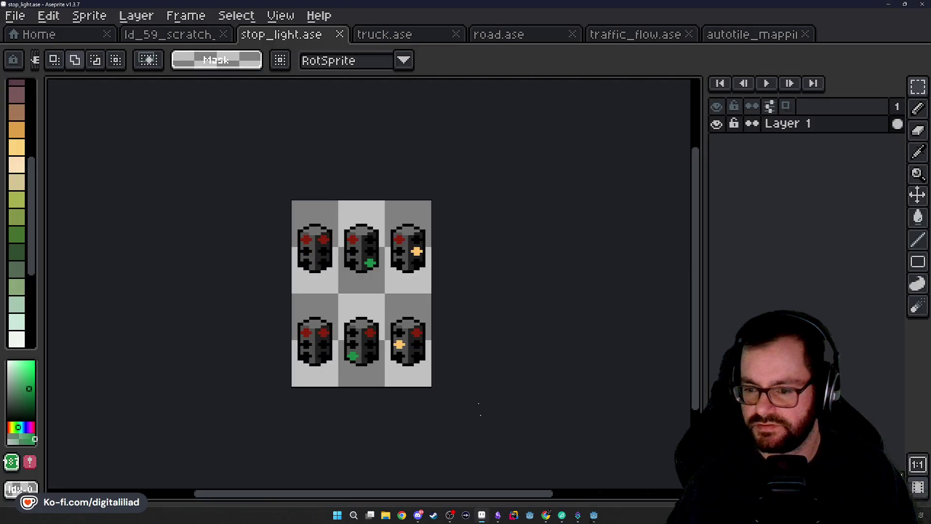
{"action": "key", "text": "ctrl+alt+shift+s"}
{"action": "left_click", "coordinate": [373, 292]}
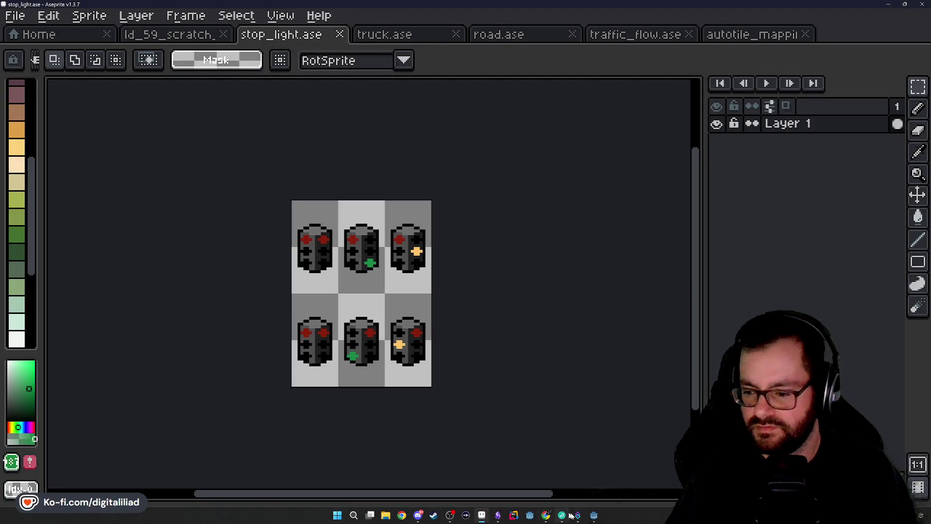
{"action": "left_click", "coordinate": [594, 518]}
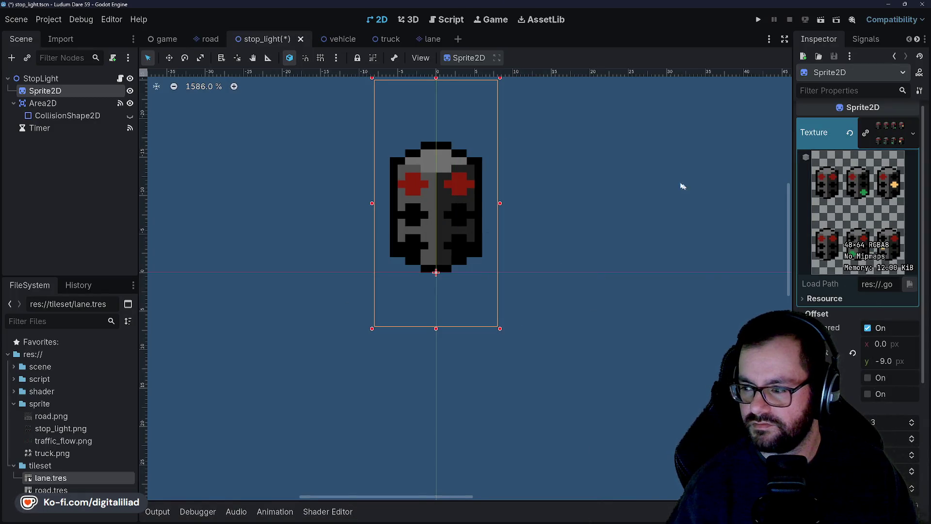
Deselect the sprite and save the stop_light scene
{"action": "left_click", "coordinate": [639, 208]}
{"action": "scroll", "coordinate": [552, 306], "scroll_direction": "down", "scroll_amount": 4}
{"action": "key", "text": "ctrl+s"}
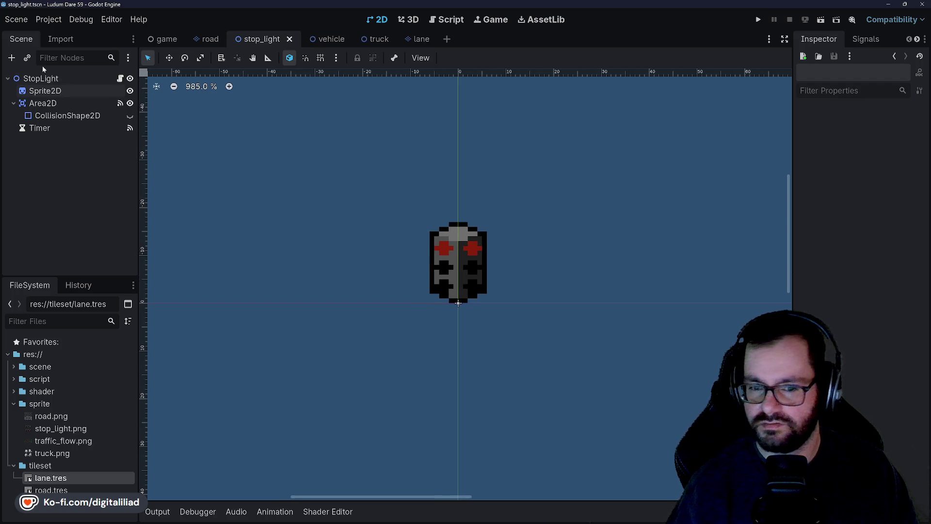
{"action": "left_click", "coordinate": [45, 90]}
Inspect the StopLight nodes and open the stop_light.gd script
{"action": "left_click", "coordinate": [40, 78]}
{"action": "left_click", "coordinate": [61, 93]}
{"action": "left_click", "coordinate": [61, 104]}
{"action": "left_click", "coordinate": [58, 78]}
{"action": "left_click", "coordinate": [63, 102]}
{"action": "left_click", "coordinate": [457, 16]}
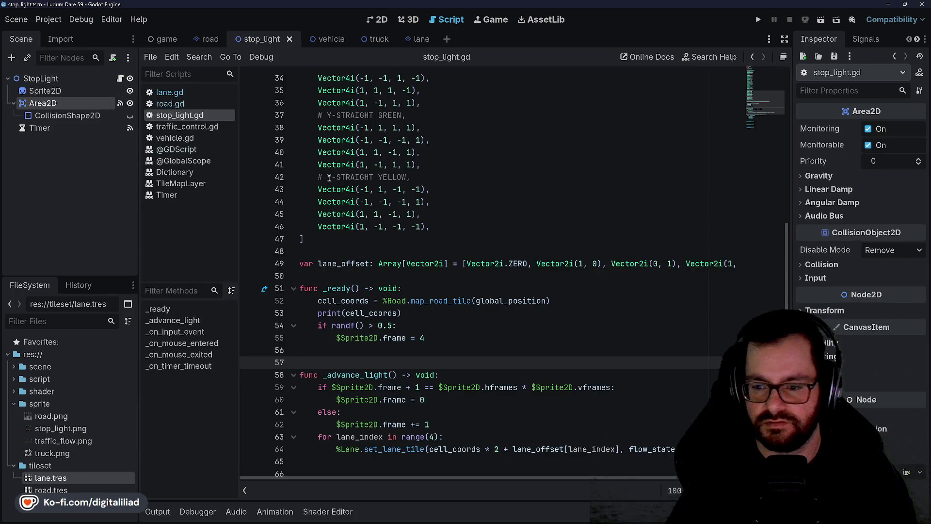
Delete the Y-LEFT GREEN block and relabel the Y-STRAIGHT comments as Y-AXIS
{"action": "scroll", "coordinate": [416, 190], "scroll_direction": "up", "scroll_amount": 6}
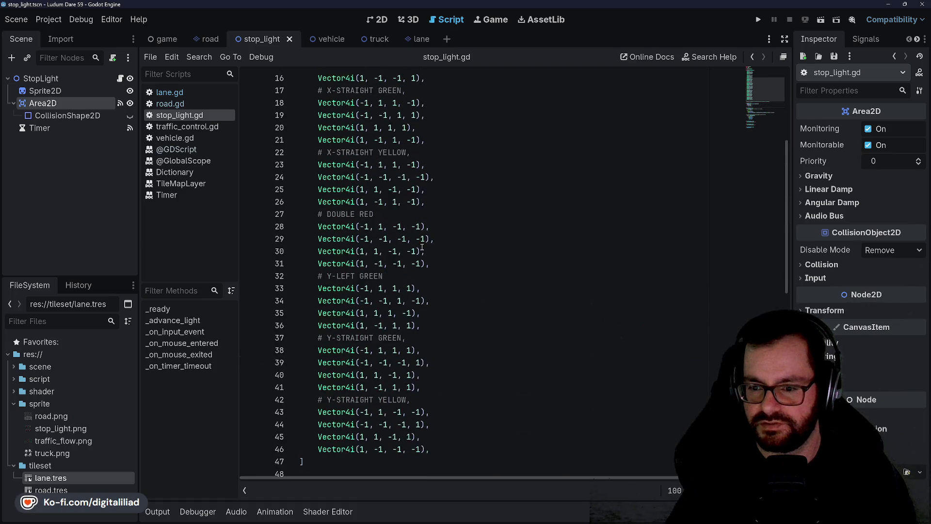
{"action": "left_click_drag", "start_coordinate": [438, 331], "coordinate": [437, 265]}
{"action": "key", "text": "BackSpace"}
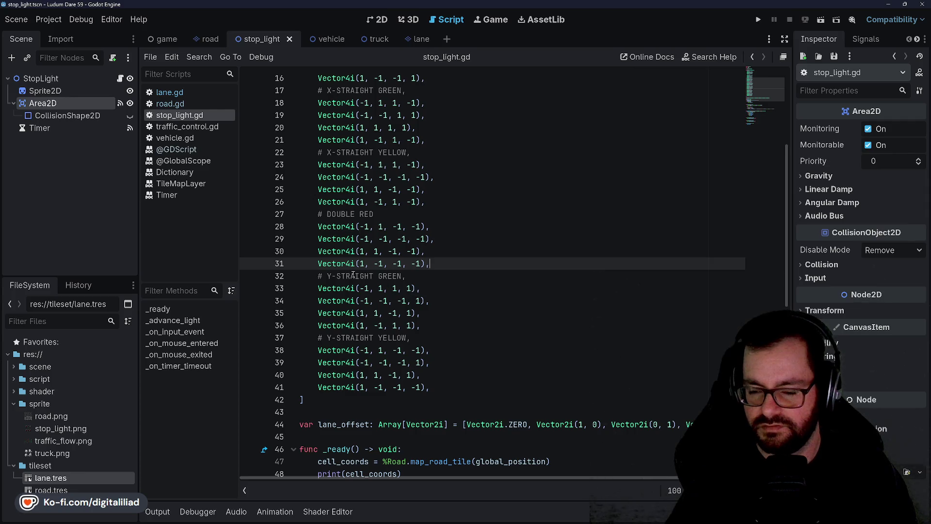
{"action": "double_click", "coordinate": [353, 275]}
{"action": "left_click", "coordinate": [353, 216]}
{"action": "double_click", "coordinate": [357, 276]}
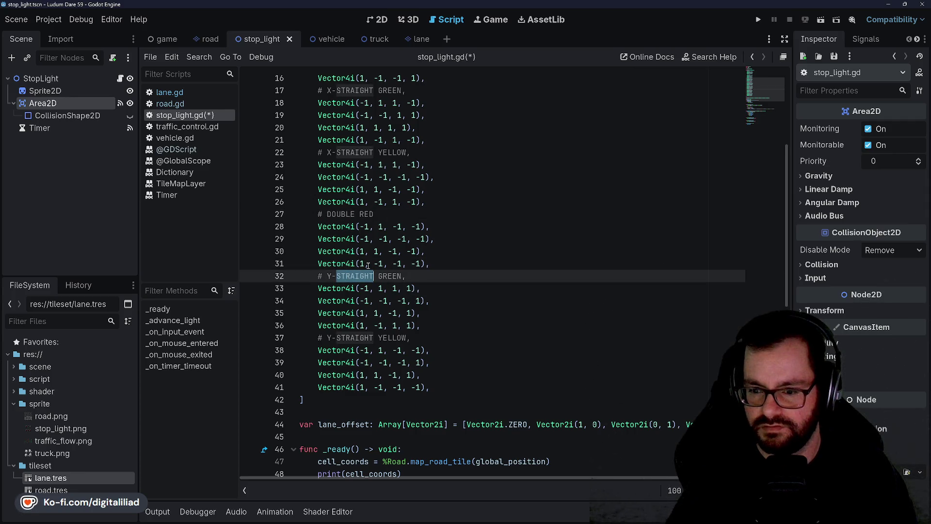
{"action": "type", "text": "AXI"}
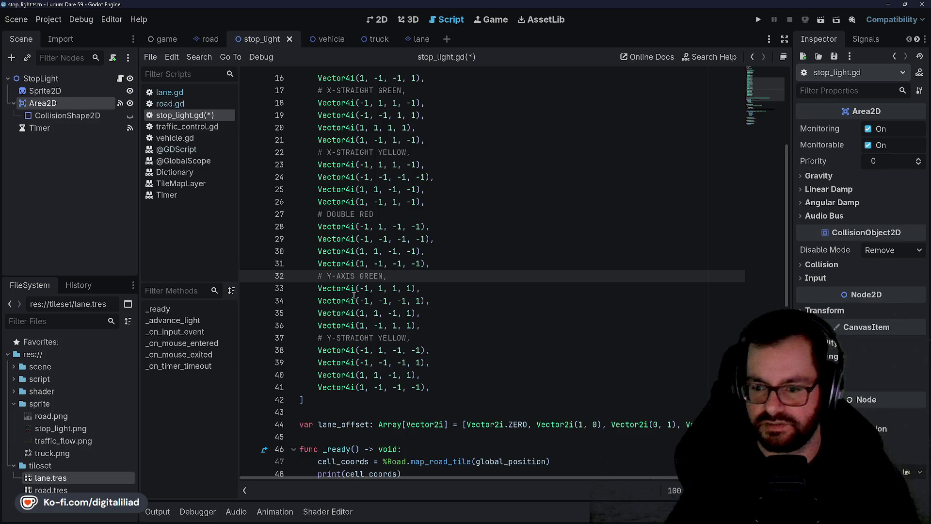
{"action": "double_click", "coordinate": [353, 337]}
{"action": "type", "text": "AXI"}
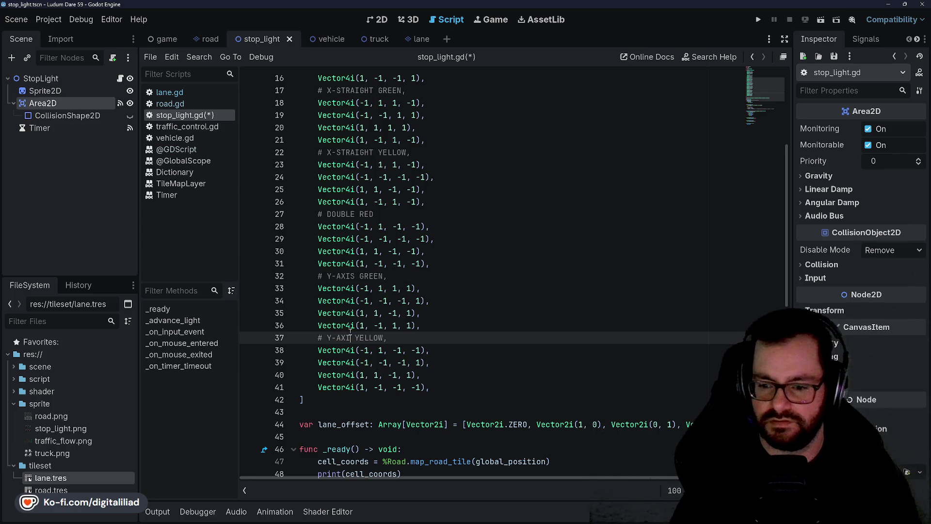
{"action": "left_click", "coordinate": [350, 239]}
Delete the four X-LEFT GREEN rows and relabel the X-STRAIGHT comments as Y-AXIS
{"action": "scroll", "coordinate": [349, 194], "scroll_direction": "up", "scroll_amount": 3}
{"action": "left_click", "coordinate": [349, 140]}
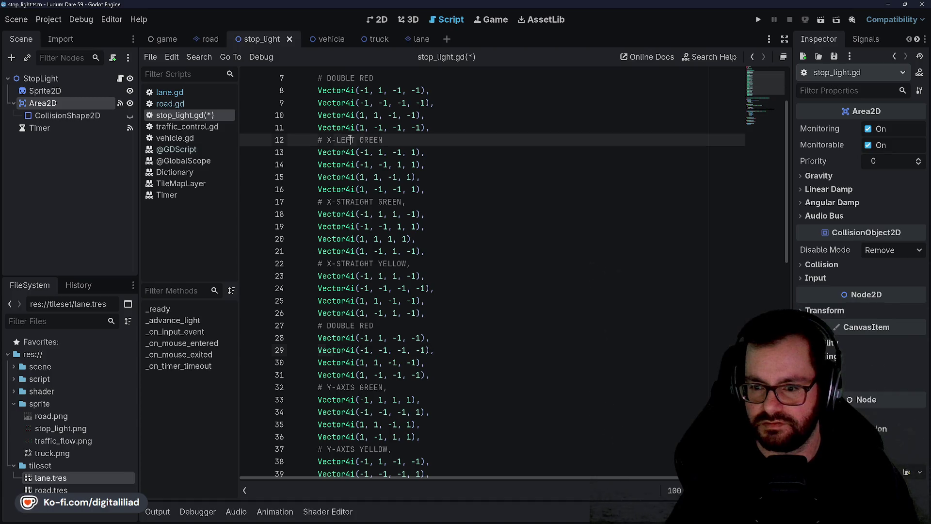
{"action": "left_click_drag", "start_coordinate": [426, 190], "coordinate": [438, 136]}
{"action": "key", "text": "BackSpace"}
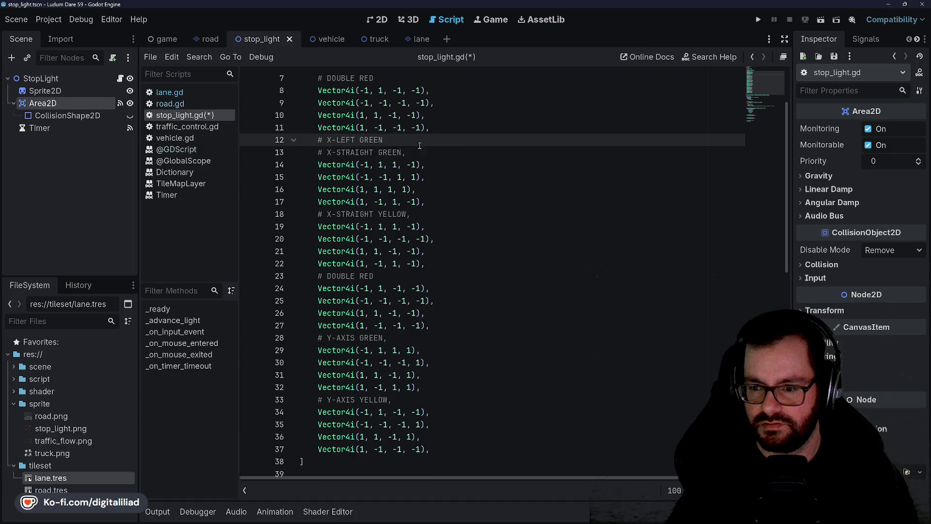
{"action": "key", "text": "ctrl+shift+k"}
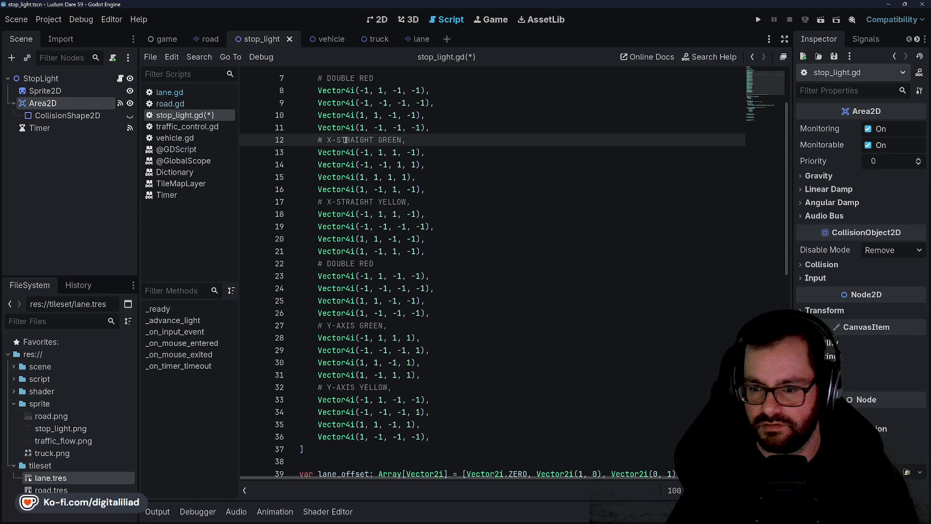
{"action": "double_click", "coordinate": [330, 139]}
{"action": "type", "text": "Y"}
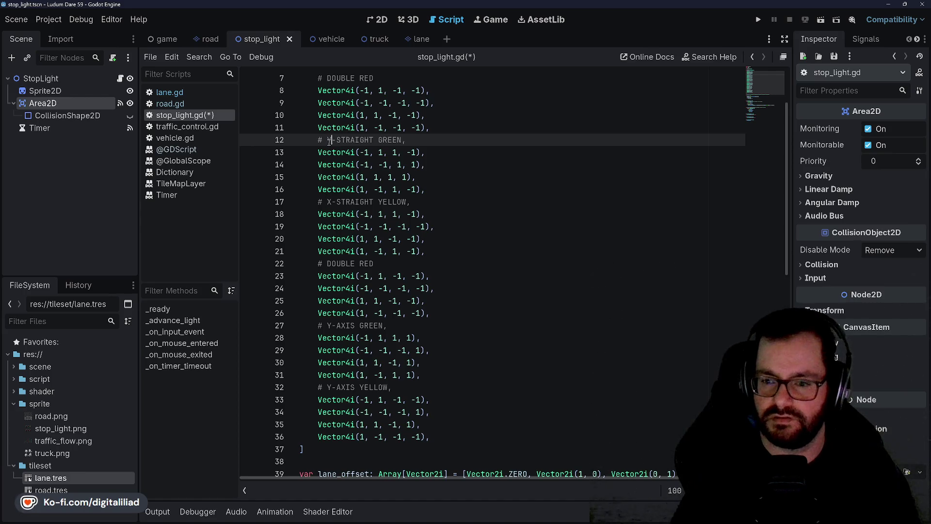
{"action": "double_click", "coordinate": [353, 140]}
{"action": "type", "text": "AXI"}
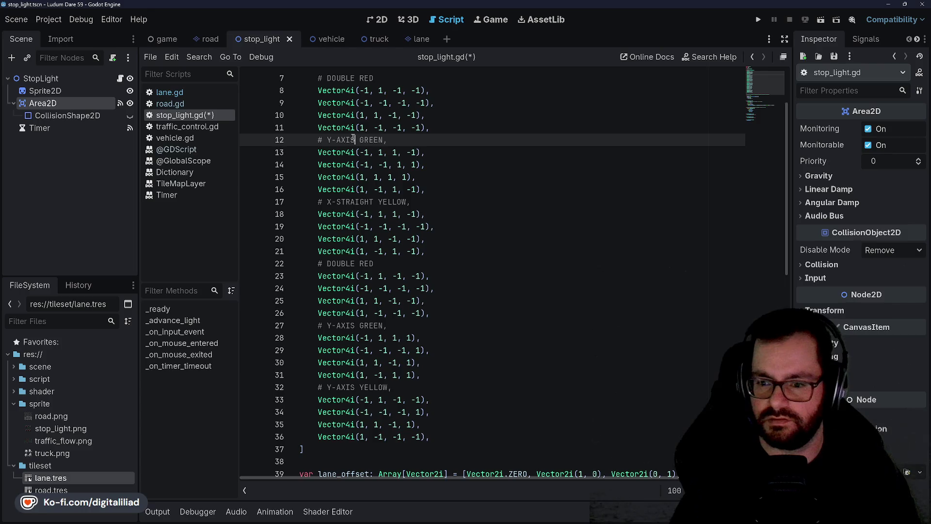
{"action": "double_click", "coordinate": [329, 202]}
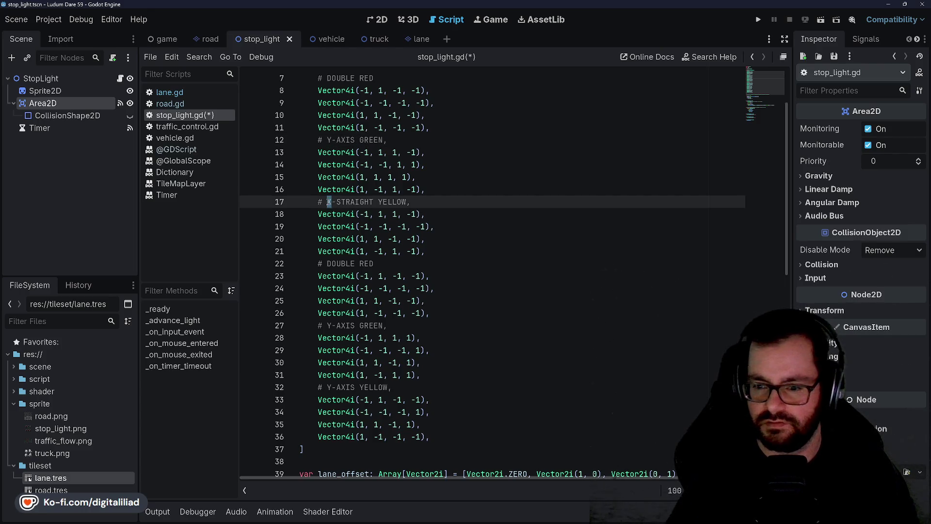
{"action": "type", "text": "Y"}
{"action": "double_click", "coordinate": [357, 201]}
{"action": "type", "text": "A"}
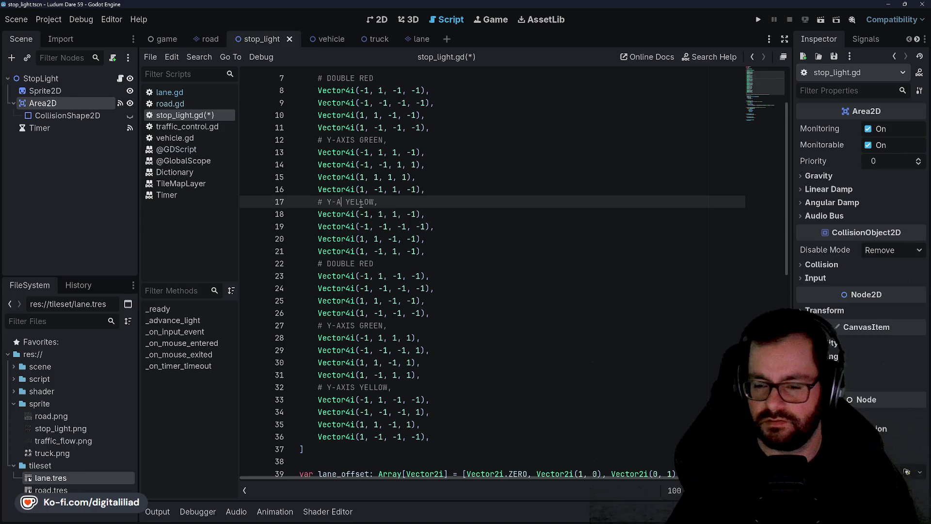
{"action": "type", "text": "XIS"}
{"action": "left_click", "coordinate": [473, 262]}
Save the script and change the random start frame from 4 to 3
{"action": "key", "text": "ctrl+s"}
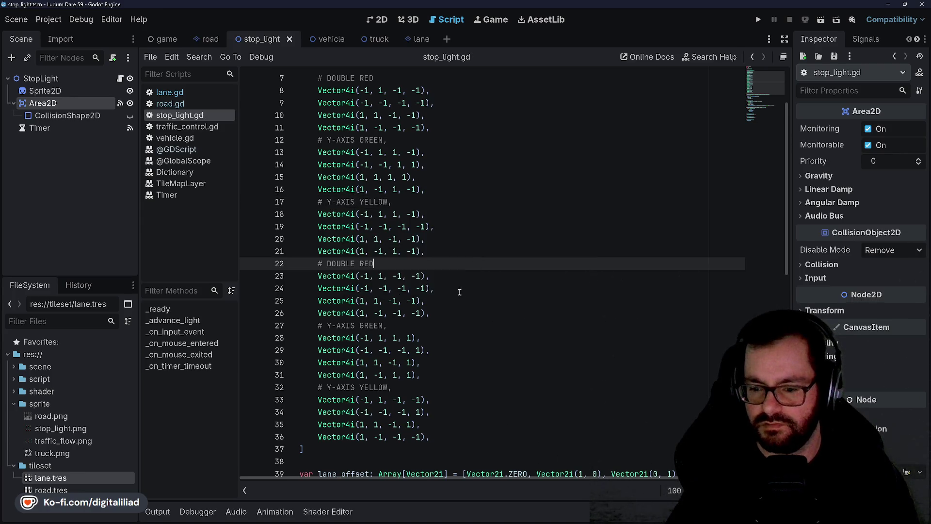
{"action": "scroll", "coordinate": [435, 263], "scroll_direction": "up", "scroll_amount": 2}
{"action": "scroll", "coordinate": [459, 228], "scroll_direction": "down", "scroll_amount": 2}
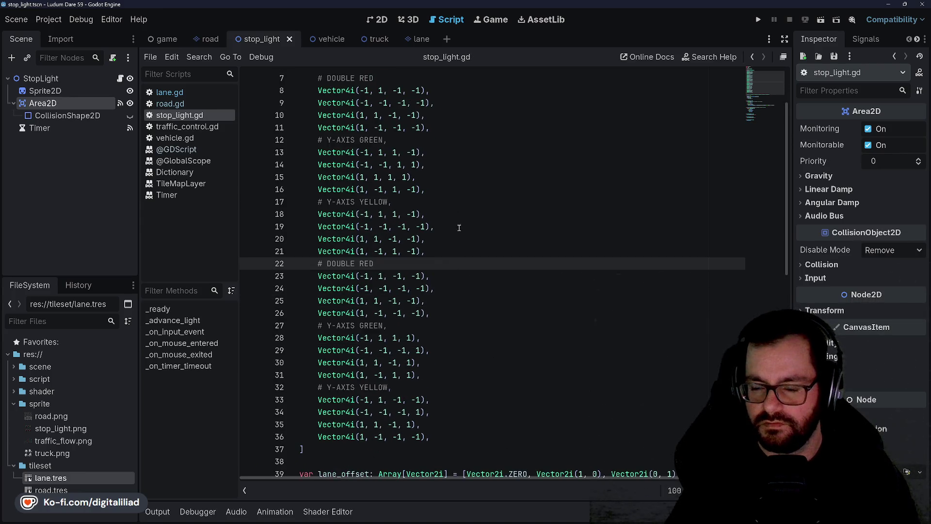
{"action": "left_click", "coordinate": [435, 224]}
{"action": "scroll", "coordinate": [495, 226], "scroll_direction": "down", "scroll_amount": 7}
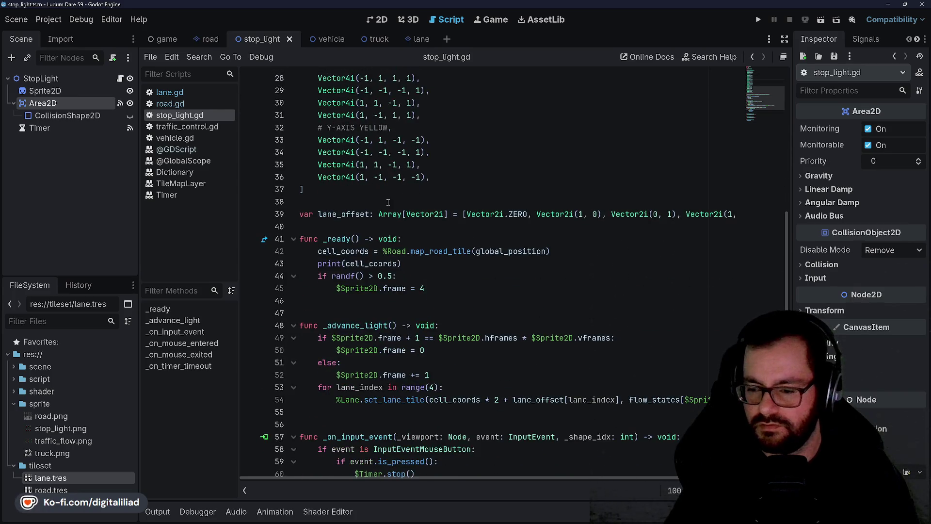
{"action": "scroll", "coordinate": [435, 311], "scroll_direction": "down", "scroll_amount": 2}
{"action": "left_click", "coordinate": [410, 189]}
{"action": "key", "text": "Down"}
{"action": "key", "text": "Down"}
{"action": "left_click", "coordinate": [421, 188]}
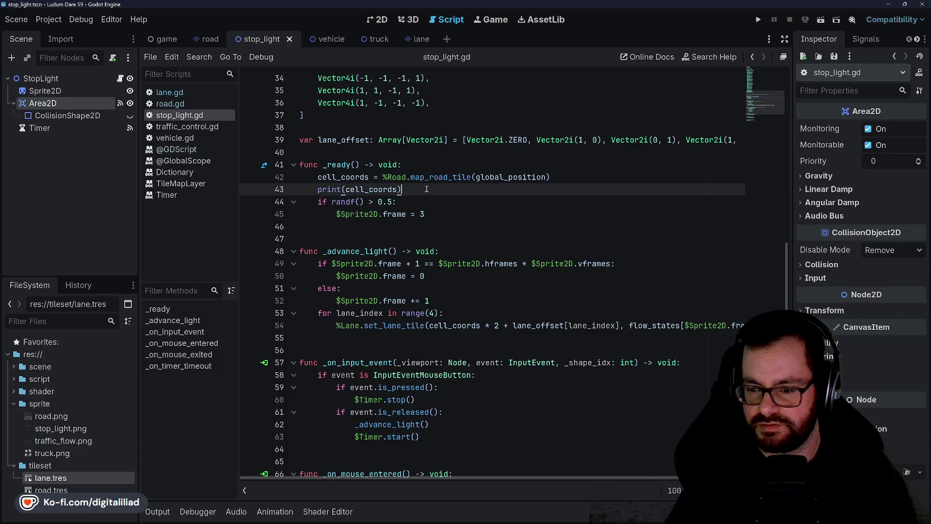
{"action": "key", "text": "Down"}
Run the stop_light scene with F6
{"action": "scroll", "coordinate": [382, 214], "scroll_direction": "down", "scroll_amount": 1}
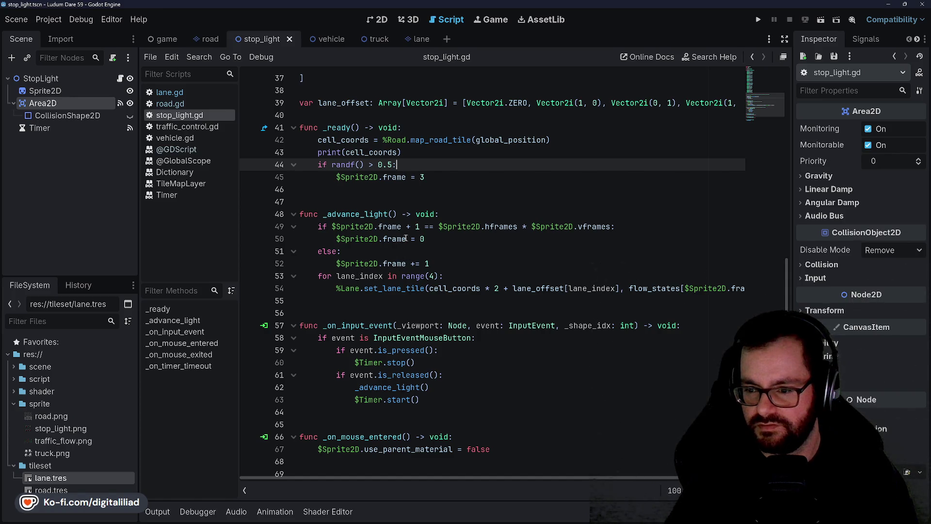
{"action": "scroll", "coordinate": [461, 233], "scroll_direction": "down", "scroll_amount": 1}
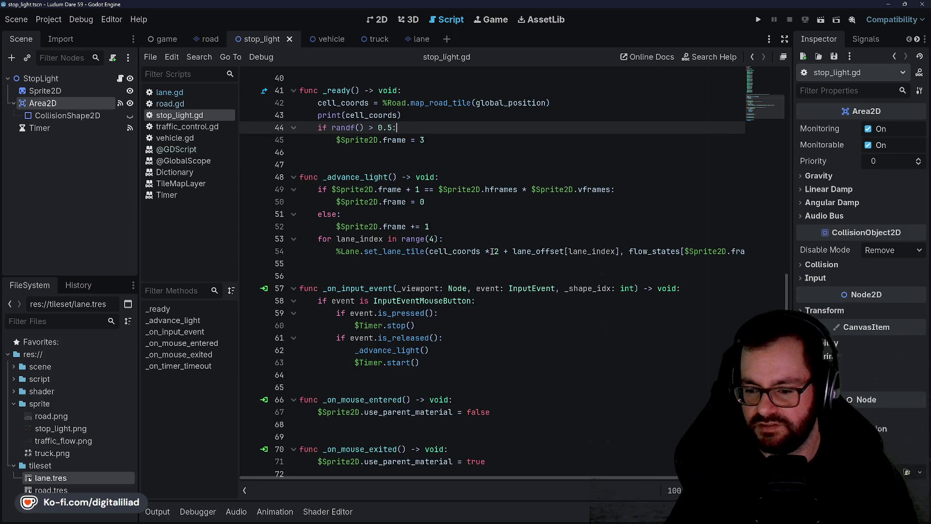
{"action": "scroll", "coordinate": [467, 282], "scroll_direction": "down", "scroll_amount": 1}
{"action": "scroll", "coordinate": [468, 283], "scroll_direction": "up", "scroll_amount": 5}
{"action": "key", "text": "F6"}
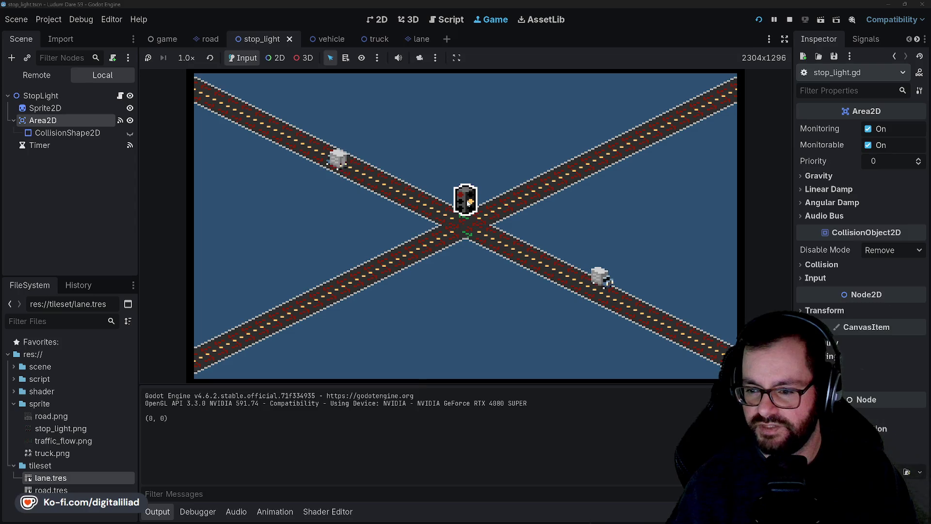
Cycle the running stop light through green, yellow and red, ending back on green
{"action": "left_click", "coordinate": [469, 203]}
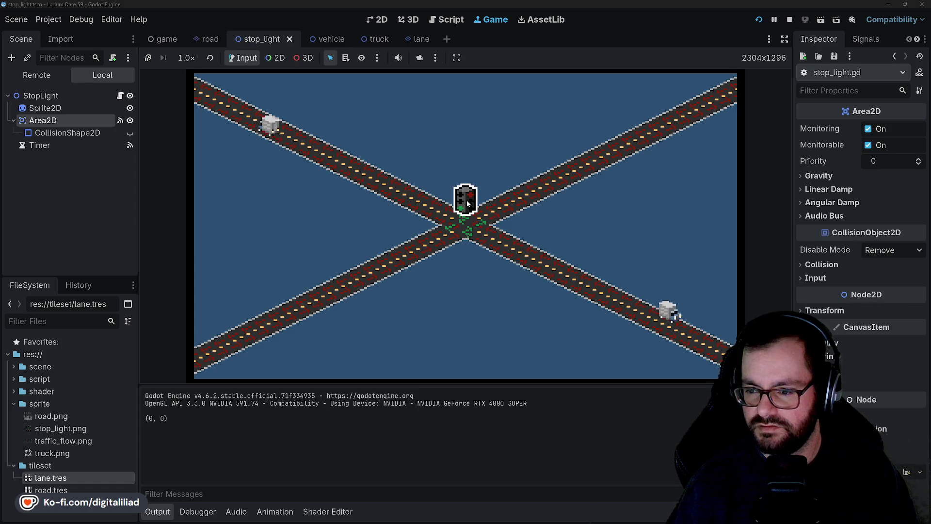
{"action": "left_click", "coordinate": [468, 203]}
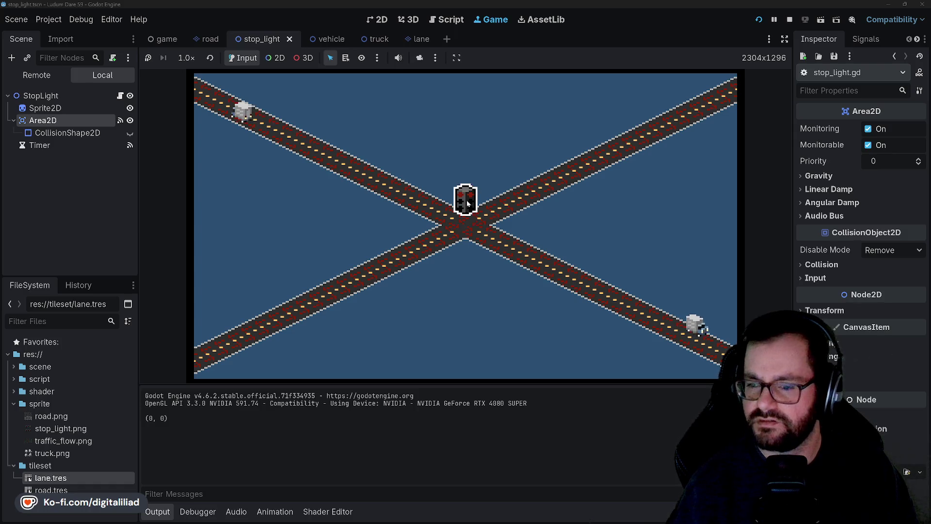
{"action": "left_click", "coordinate": [468, 204]}
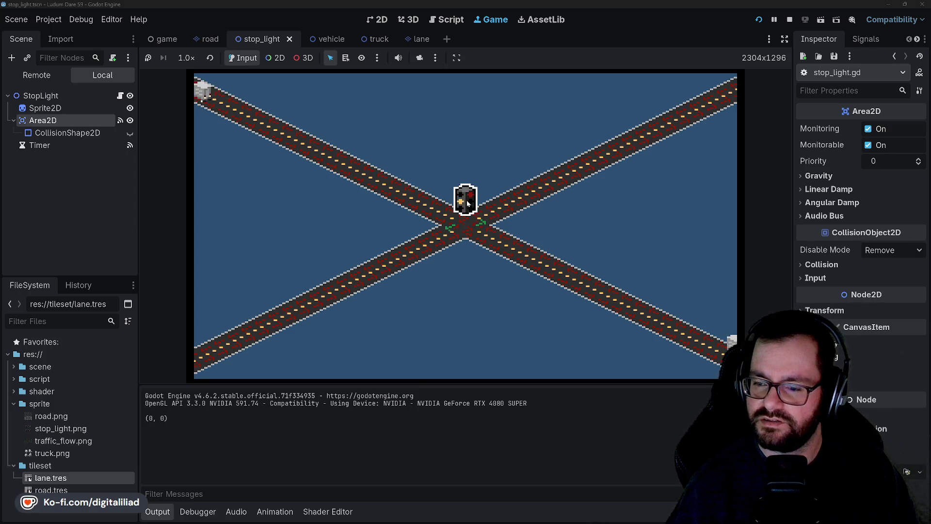
{"action": "left_click", "coordinate": [468, 204]}
{"action": "left_click", "coordinate": [468, 204]}
{"action": "left_click", "coordinate": [468, 204]}
{"action": "left_click", "coordinate": [468, 204]}
{"action": "left_click", "coordinate": [469, 203]}
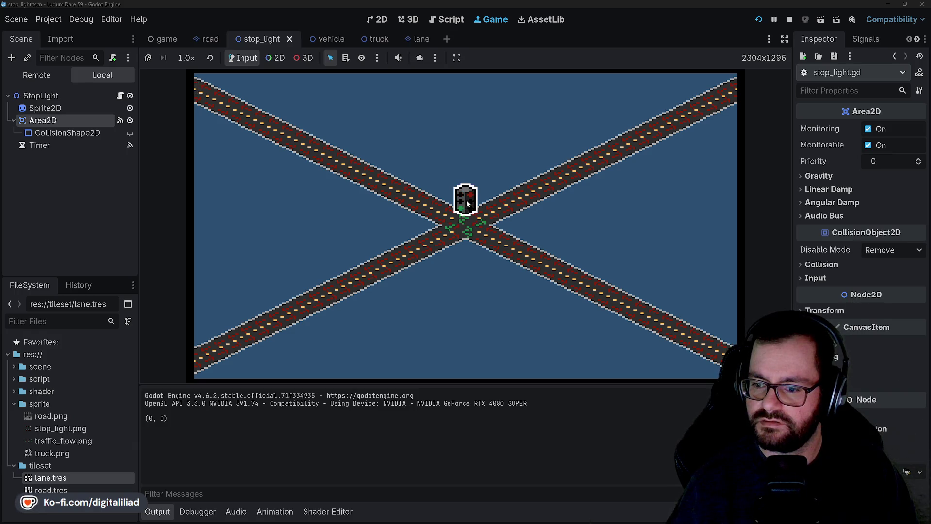
Stop the game, save, and review the lines of the _ready function
{"action": "left_click", "coordinate": [790, 21]}
{"action": "key", "text": "ctrl+s"}
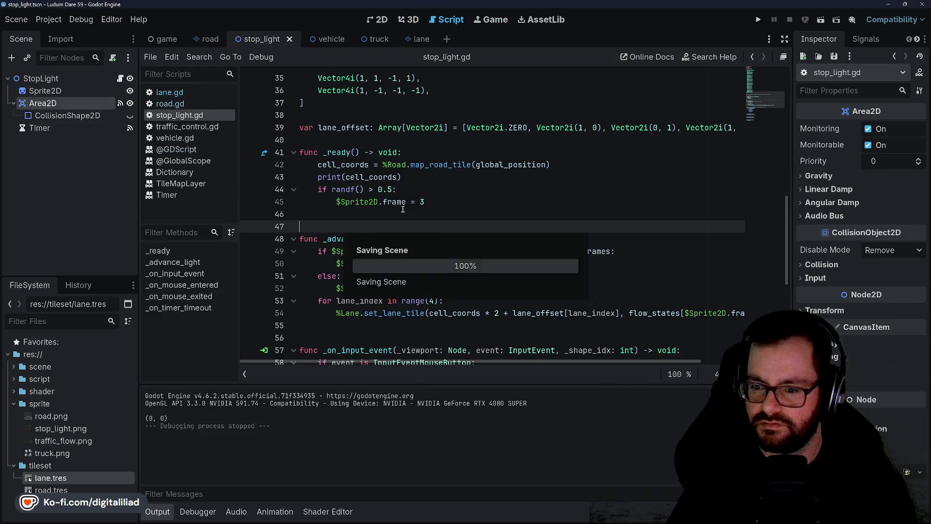
{"action": "left_click", "coordinate": [371, 202]}
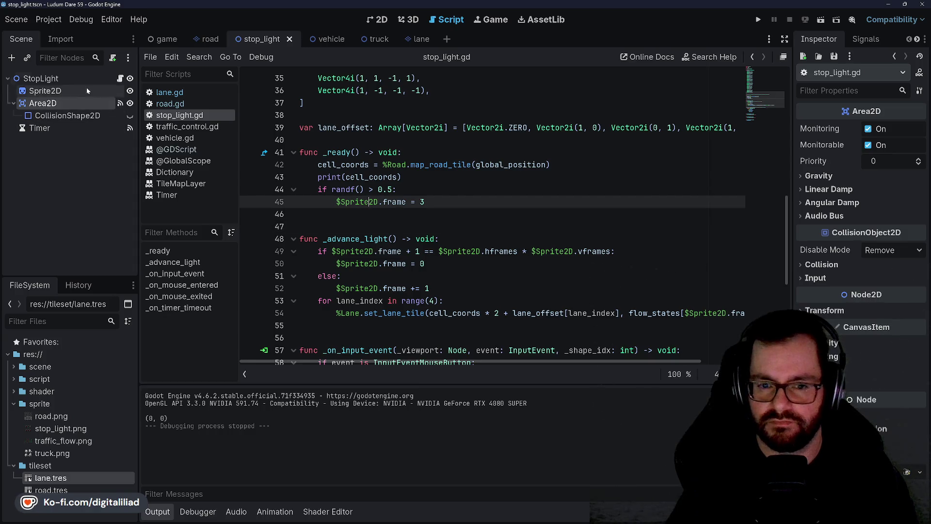
{"action": "left_click", "coordinate": [457, 165]}
{"action": "key", "text": "Down"}
{"action": "key", "text": "Down"}
{"action": "key", "text": "Down"}
{"action": "key", "text": "Up"}
{"action": "key", "text": "Up"}
{"action": "key", "text": "Up"}
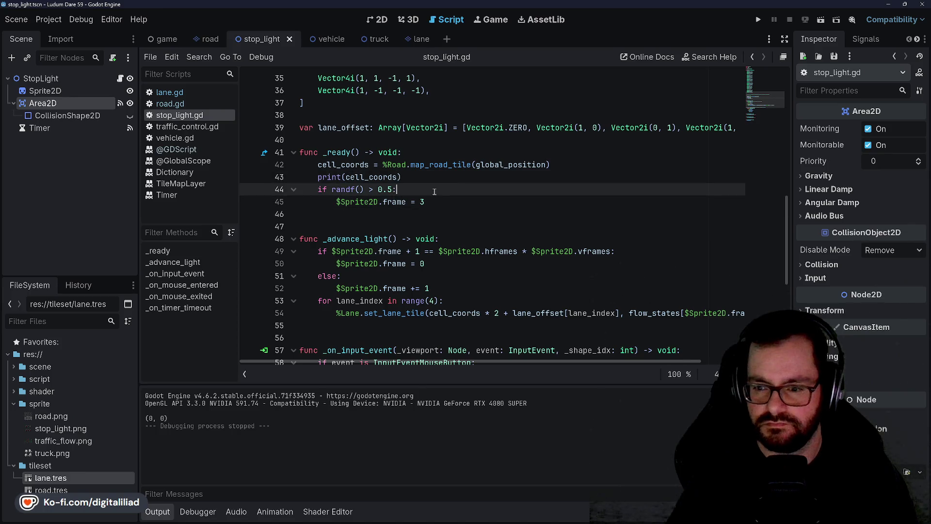
Look over lane.gd, then switch to the stop_light scene's 2D view with Ctrl+F1
{"action": "left_click", "coordinate": [169, 92]}
{"action": "scroll", "coordinate": [396, 235], "scroll_direction": "down", "scroll_amount": 3}
{"action": "scroll", "coordinate": [397, 235], "scroll_direction": "up", "scroll_amount": 3}
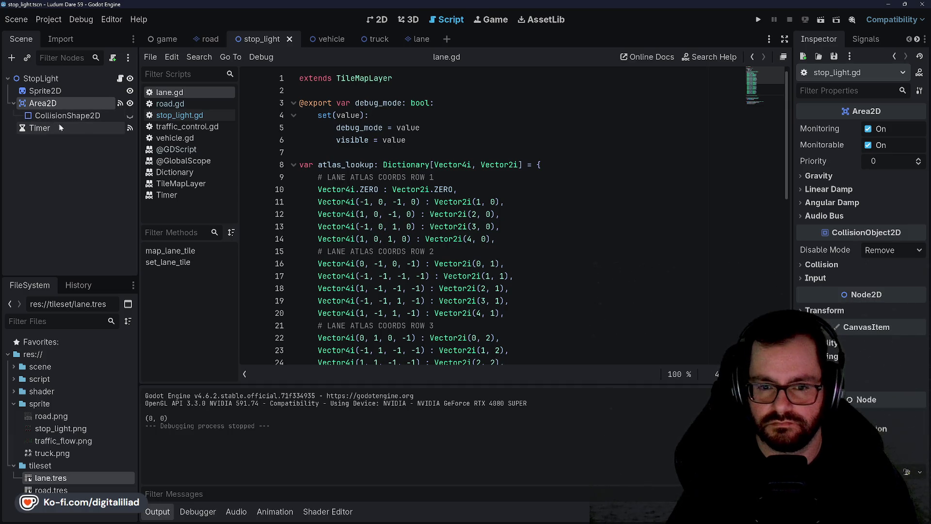
{"action": "key", "text": "ctrl+F1"}
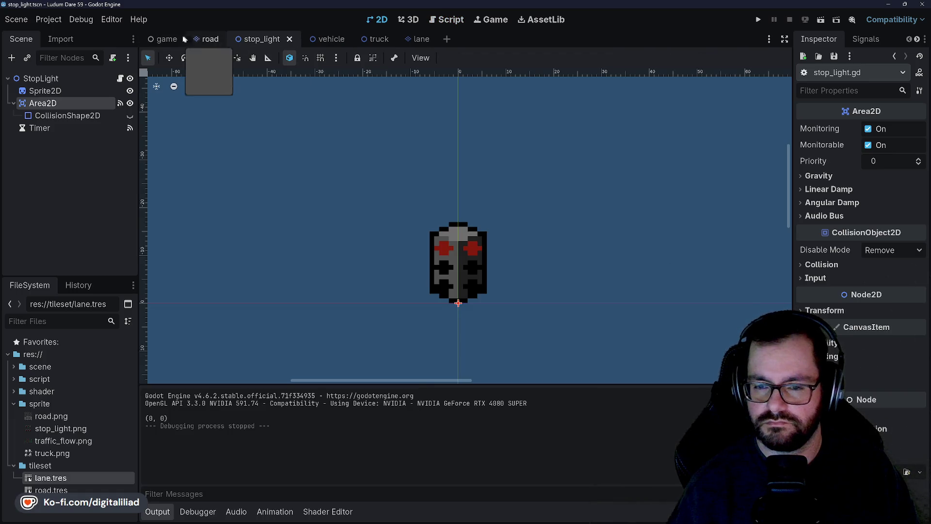
Open the game scene and select the Truck near the road intersection
{"action": "left_click", "coordinate": [158, 41]}
{"action": "scroll", "coordinate": [480, 192], "scroll_direction": "down", "scroll_amount": 5}
{"action": "left_click", "coordinate": [384, 141]}
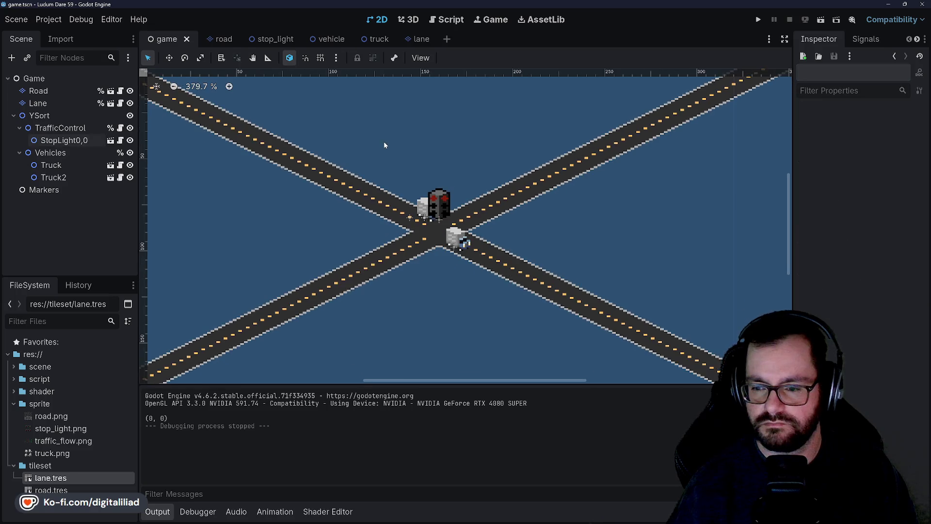
{"action": "scroll", "coordinate": [384, 142], "scroll_direction": "up", "scroll_amount": 3}
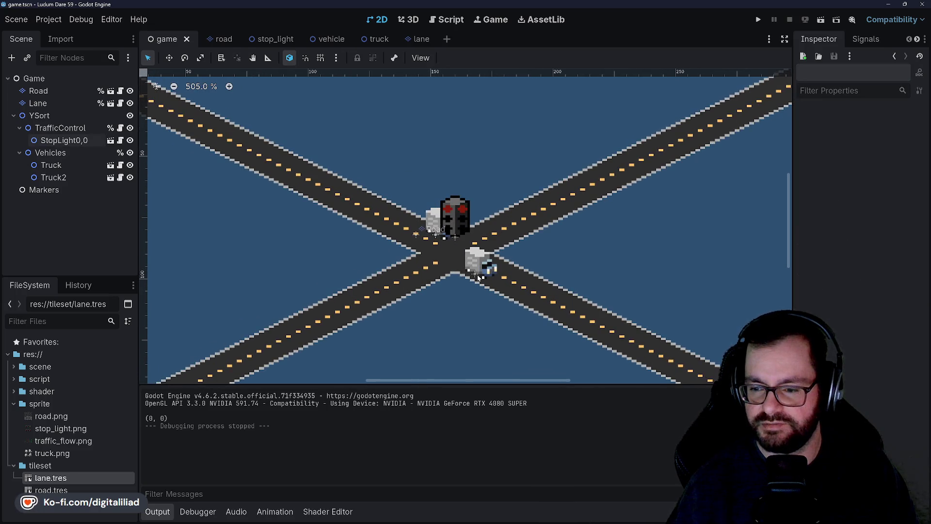
{"action": "scroll", "coordinate": [446, 302], "scroll_direction": "down", "scroll_amount": 2}
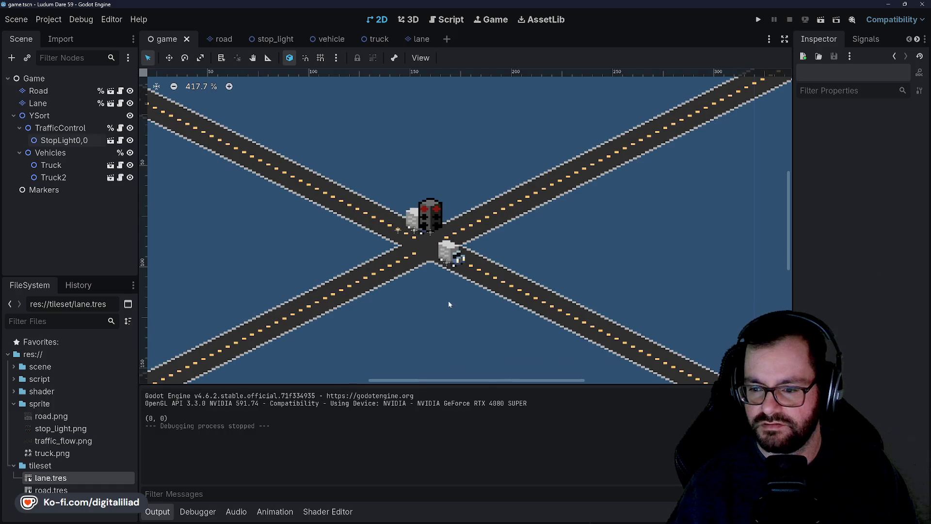
{"action": "mouse_move", "coordinate": [433, 289]}
{"action": "left_mouse_down"}
{"action": "mouse_move", "coordinate": [410, 282]}
{"action": "mouse_move", "coordinate": [423, 300]}
{"action": "left_mouse_up"}
{"action": "scroll", "coordinate": [443, 305], "scroll_direction": "up", "scroll_amount": 3}
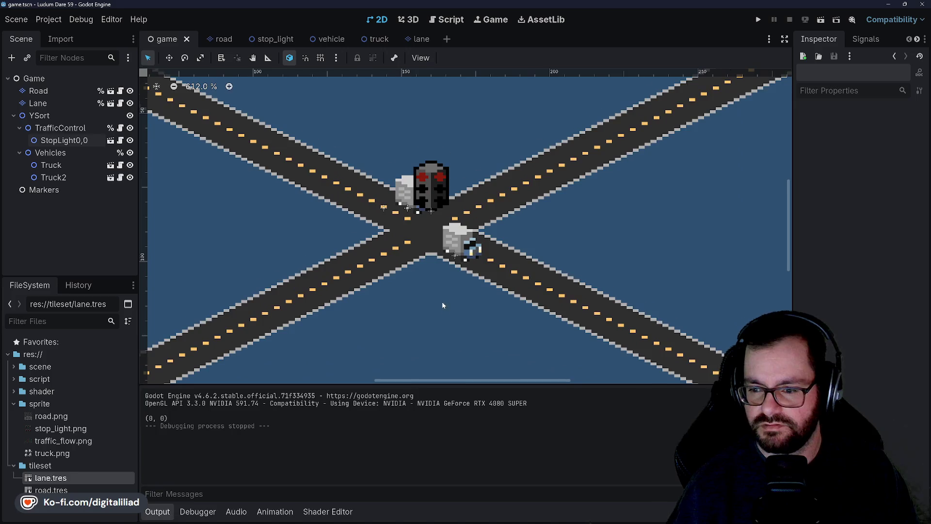
{"action": "left_click", "coordinate": [458, 242]}
Frame the stoplight and trucks, then open the Truck's vehicle.gd script
{"action": "scroll", "coordinate": [443, 277], "scroll_direction": "up", "scroll_amount": 10}
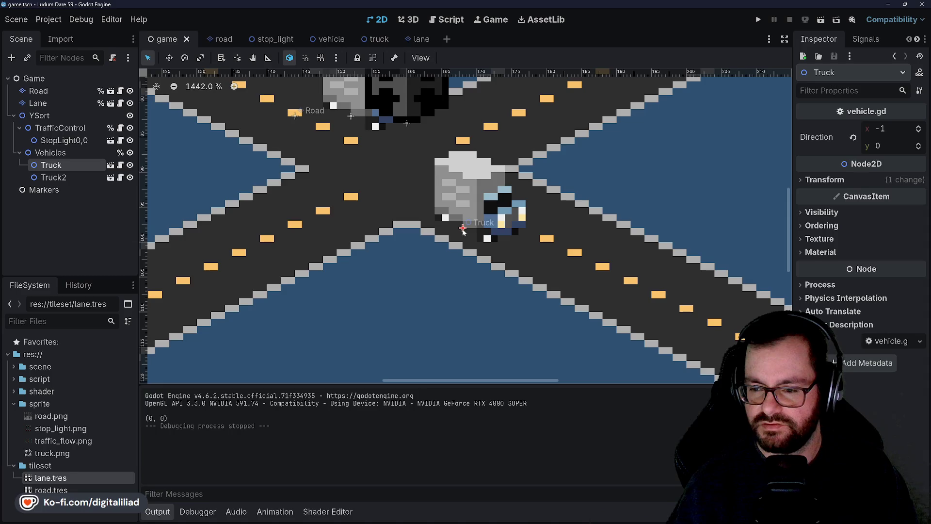
{"action": "scroll", "coordinate": [470, 309], "scroll_direction": "down", "scroll_amount": 3}
{"action": "scroll", "coordinate": [461, 314], "scroll_direction": "down", "scroll_amount": 1}
{"action": "mouse_move", "coordinate": [441, 296]}
{"action": "left_mouse_down"}
{"action": "mouse_move", "coordinate": [453, 308]}
{"action": "mouse_move", "coordinate": [451, 295]}
{"action": "left_mouse_up"}
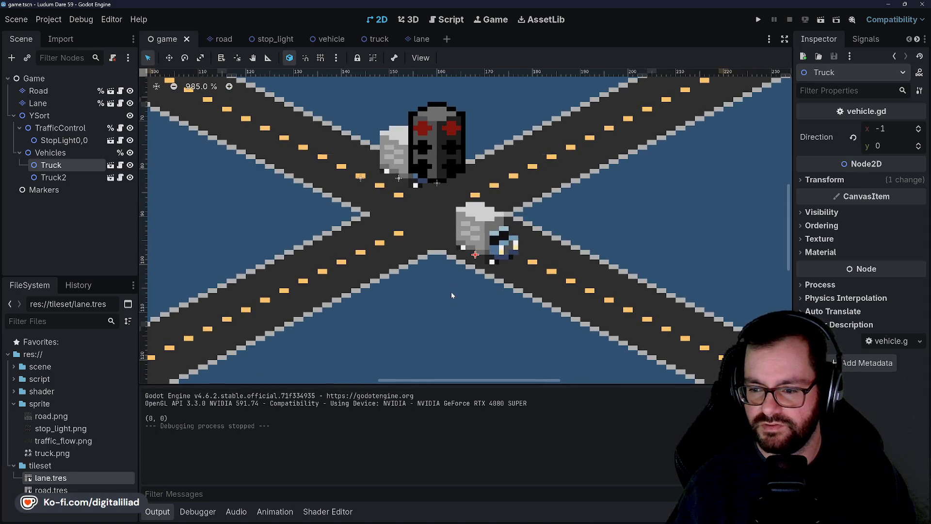
{"action": "scroll", "coordinate": [458, 287], "scroll_direction": "down", "scroll_amount": 3}
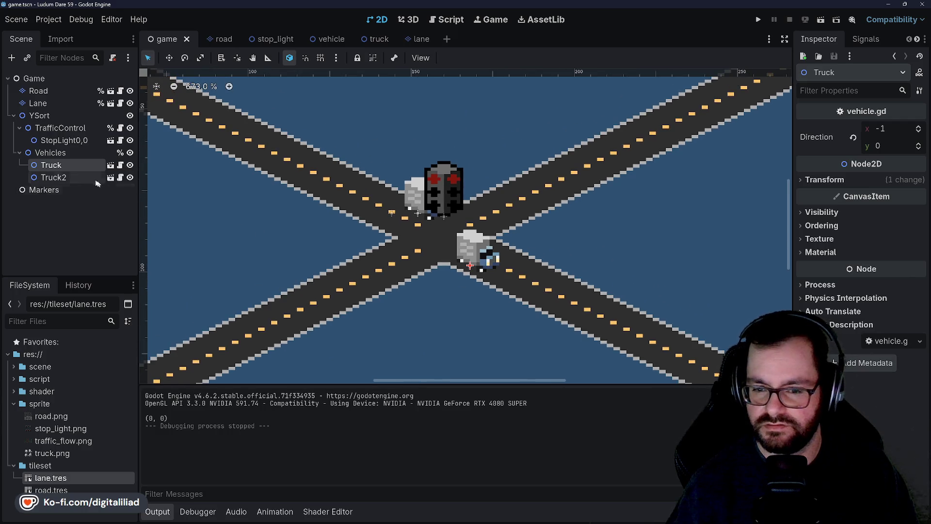
{"action": "left_click", "coordinate": [111, 165]}
{"action": "scroll", "coordinate": [382, 215], "scroll_direction": "down", "scroll_amount": 1}
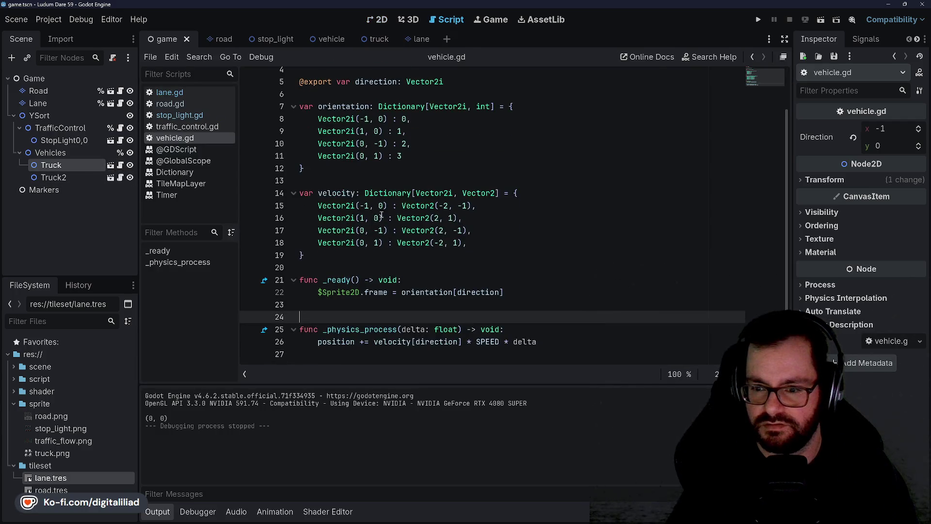
Tidy the blank lines around the SPEED and direction exports in vehicle.gd and save
{"action": "left_click", "coordinate": [362, 353]}
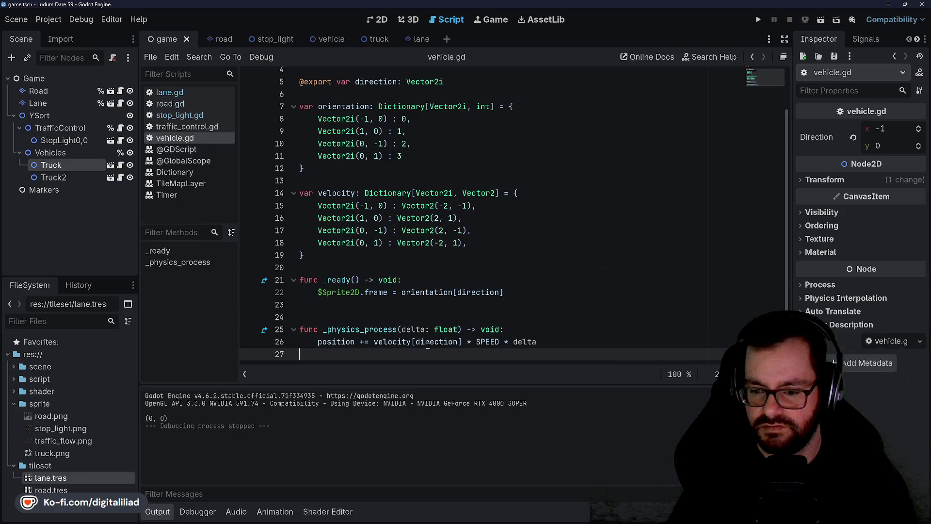
{"action": "key", "text": "Return"}
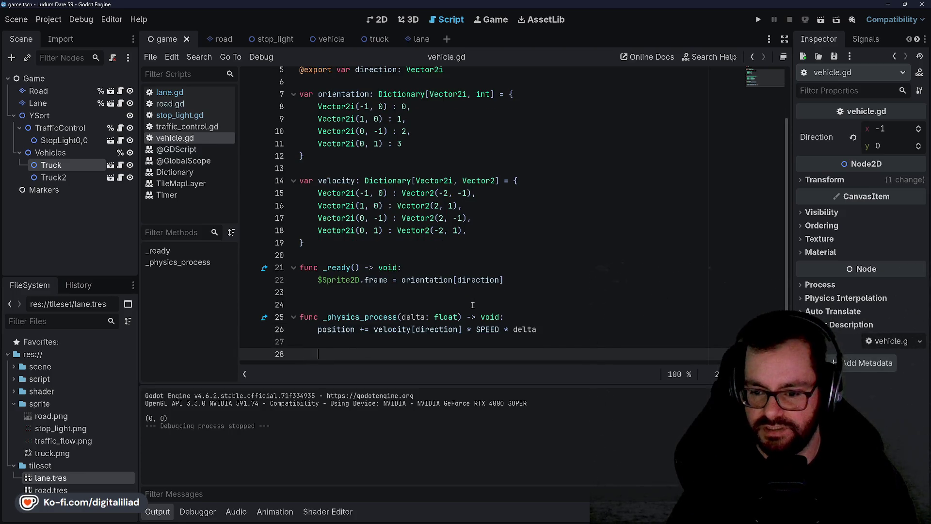
{"action": "scroll", "coordinate": [380, 234], "scroll_direction": "up", "scroll_amount": 2}
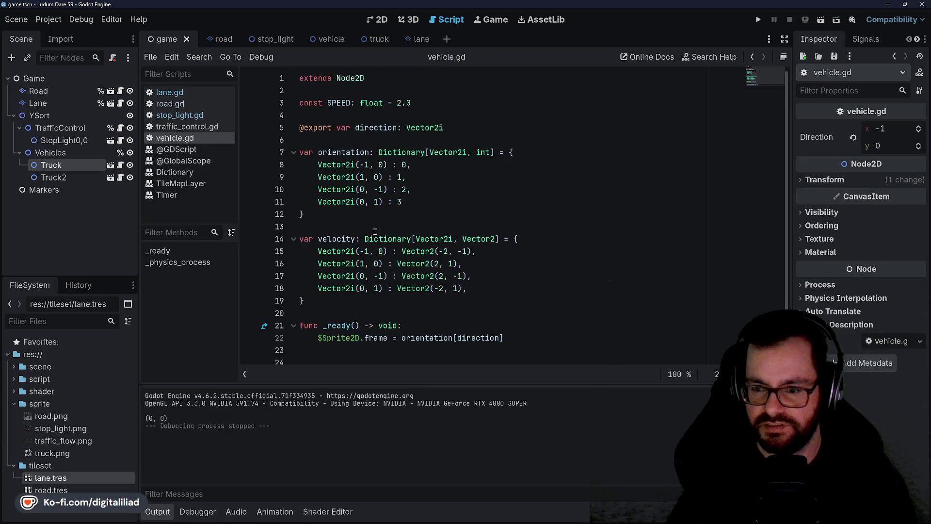
{"action": "left_click", "coordinate": [339, 140]}
{"action": "key", "text": "Up"}
{"action": "key", "text": "Up"}
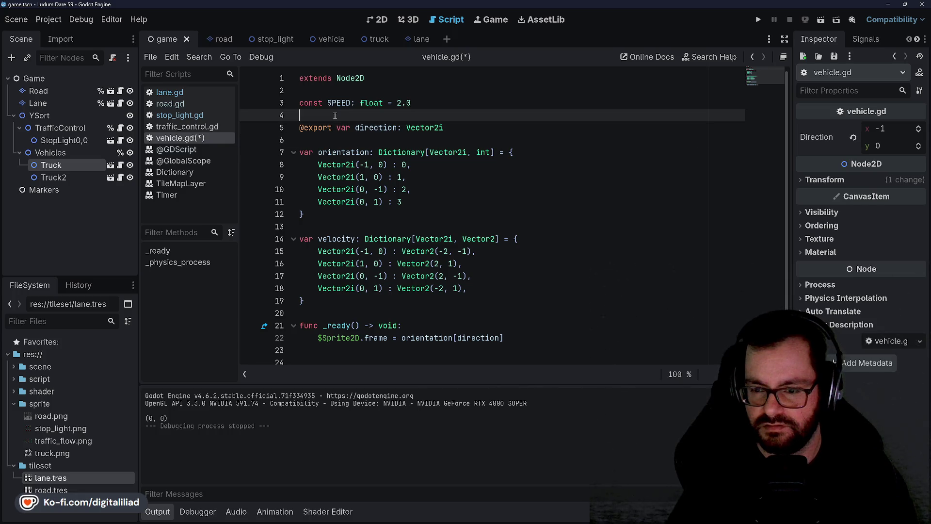
{"action": "left_click", "coordinate": [353, 138]}
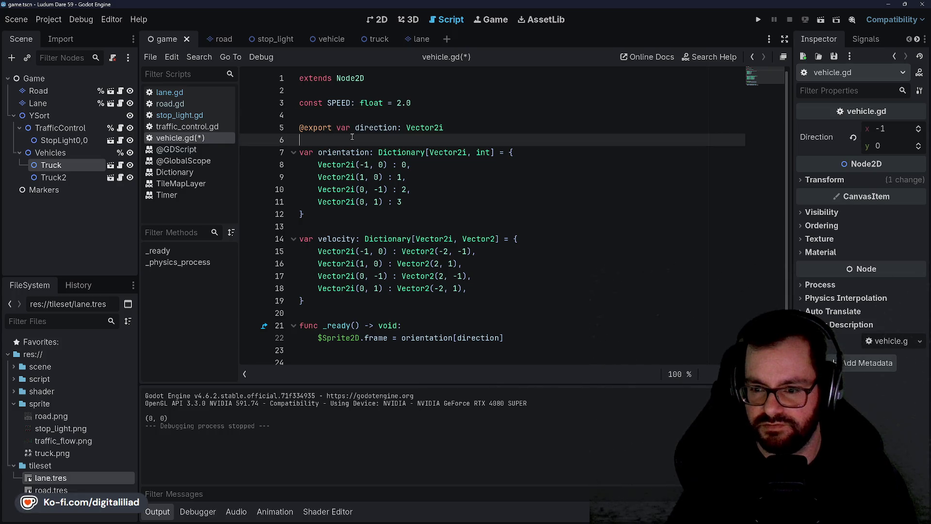
{"action": "key", "text": "Return"}
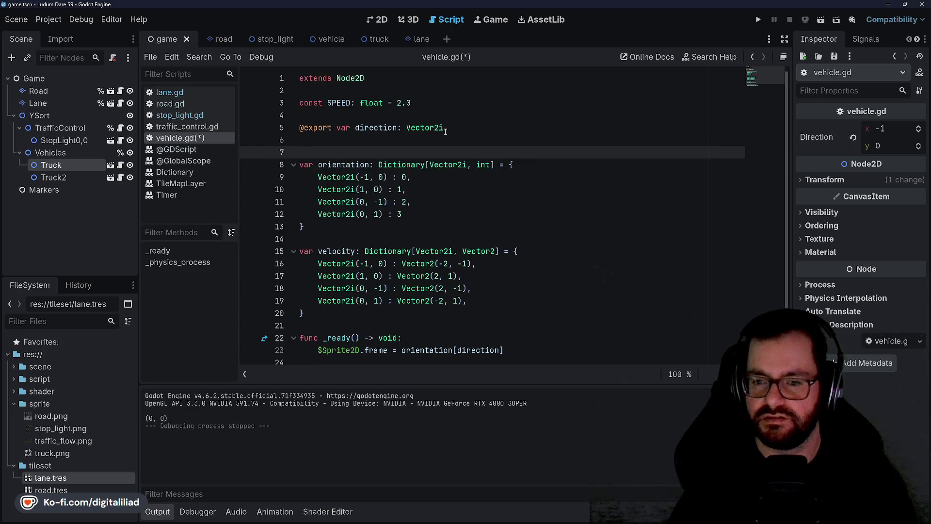
{"action": "key", "text": "Up"}
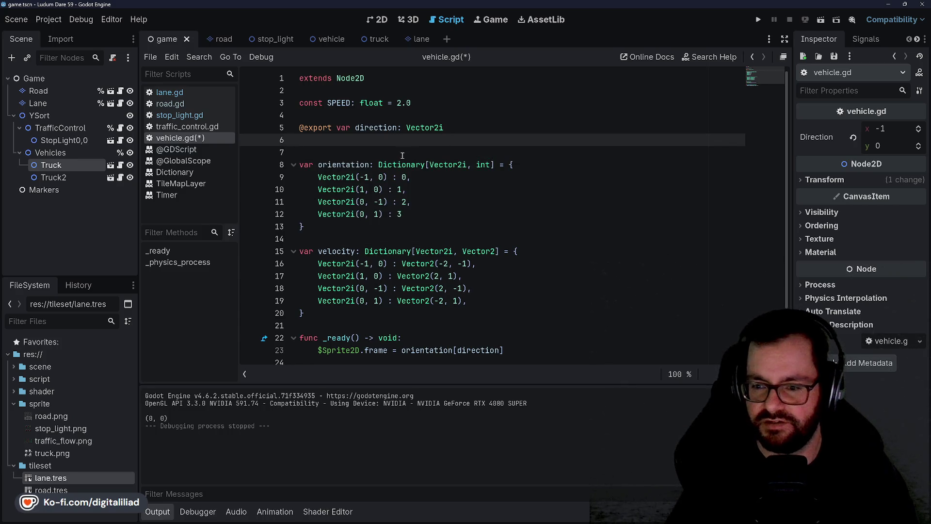
{"action": "key", "text": "Delete"}
{"action": "key", "text": "ctrl+s"}
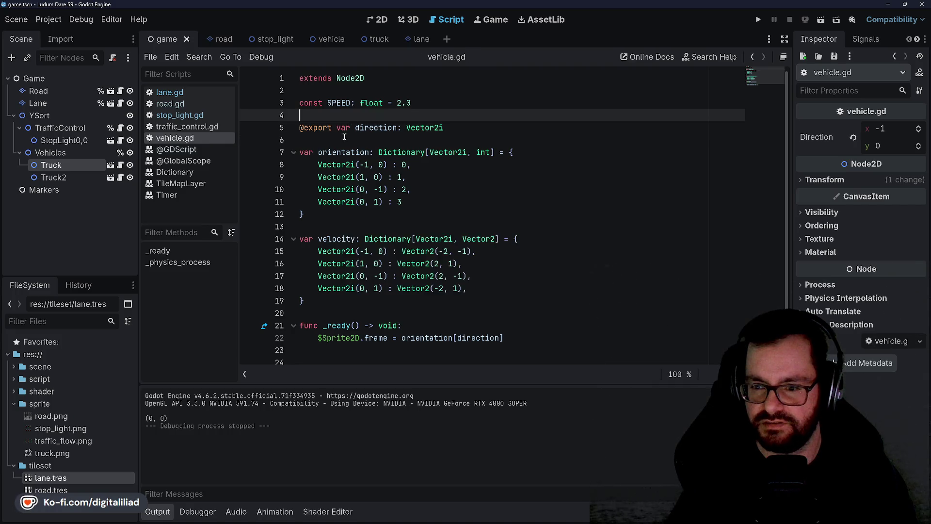
Declare a curr_tile variable below the direction export and save vehicle.gd
{"action": "left_click", "coordinate": [457, 116]}
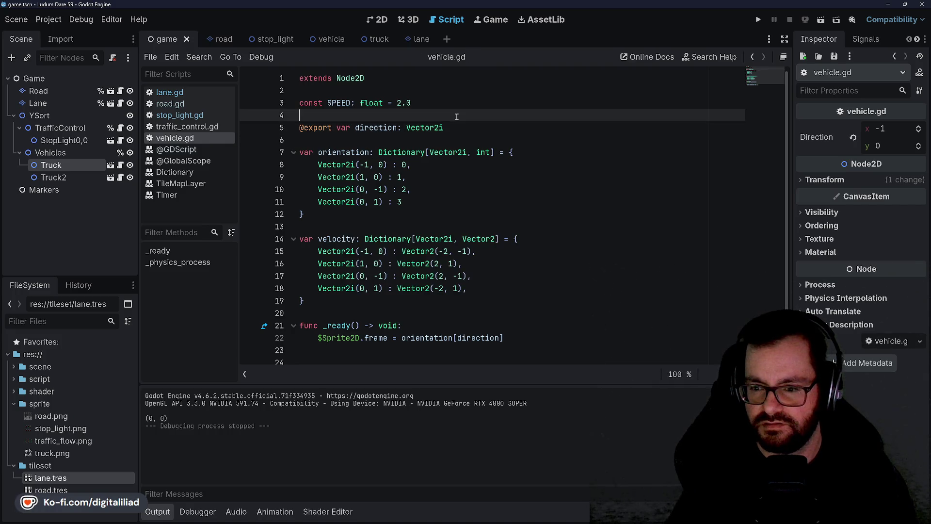
{"action": "key", "text": "Return"}
{"action": "type", "text": "var cu"}
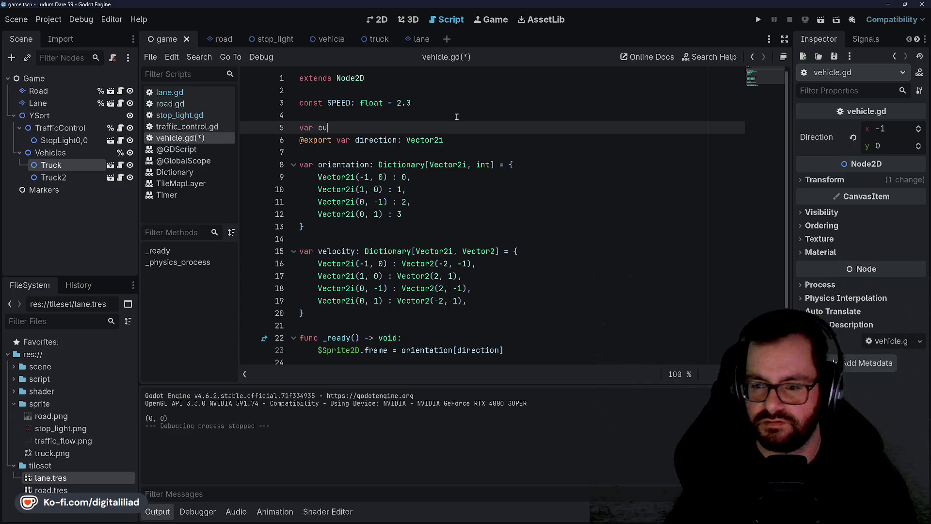
{"action": "key", "text": "BackSpace"}
{"action": "key", "text": "BackSpace"}
{"action": "key", "text": "BackSpace"}
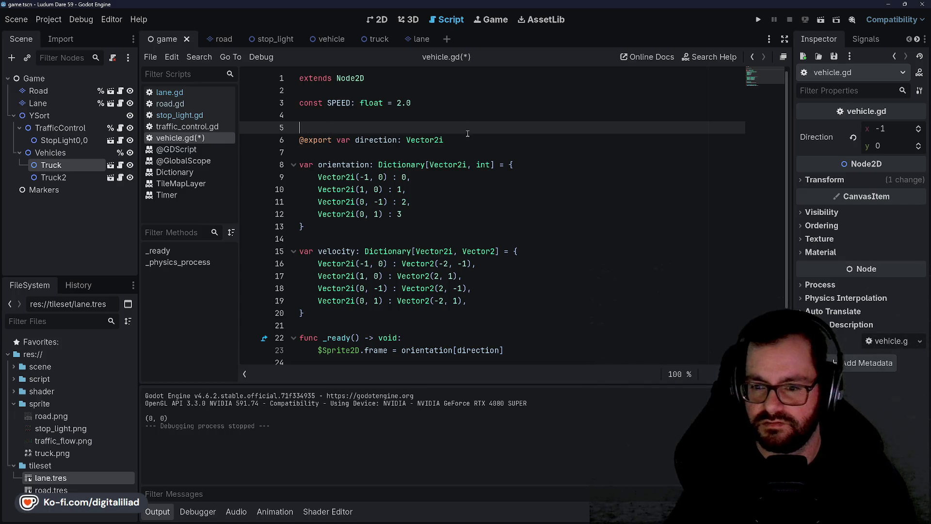
{"action": "left_click", "coordinate": [466, 131]}
{"action": "key", "text": "Return"}
{"action": "key", "text": "Return"}
{"action": "type", "text": "var current_tile: Ve"}
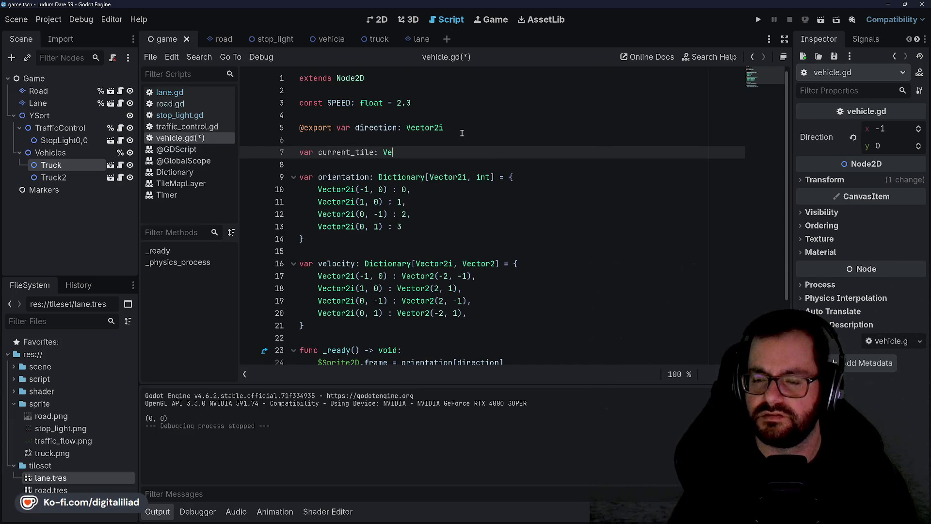
{"action": "type", "text": "ctor2i"}
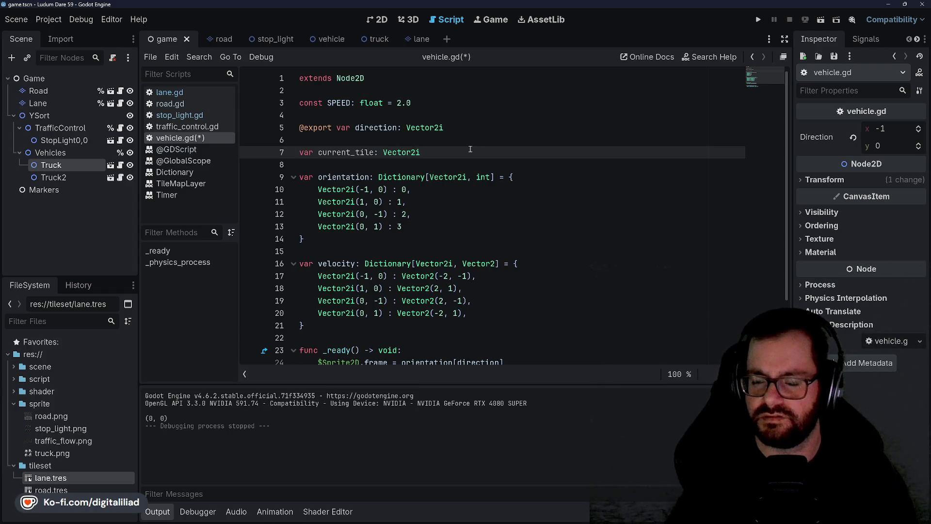
{"action": "scroll", "coordinate": [405, 214], "scroll_direction": "down", "scroll_amount": 1}
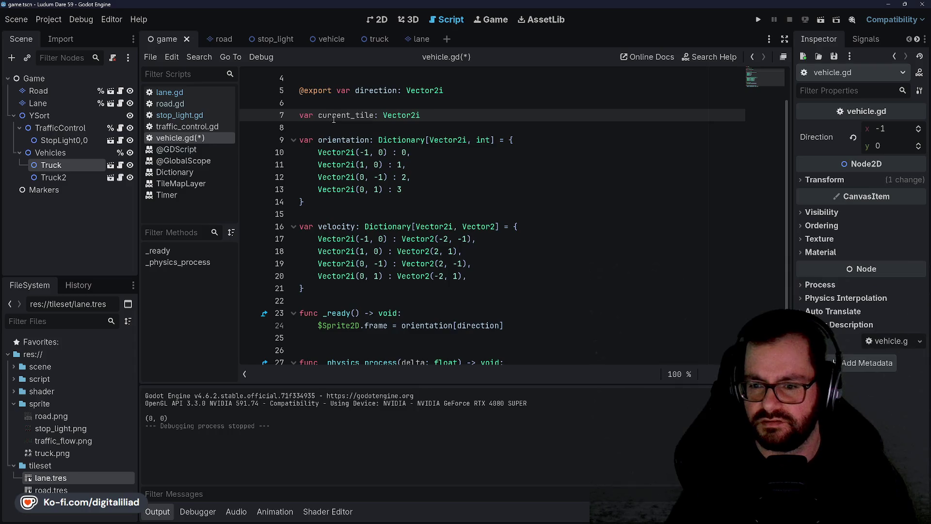
{"action": "key", "text": "BackSpace"}
{"action": "key", "text": "End"}
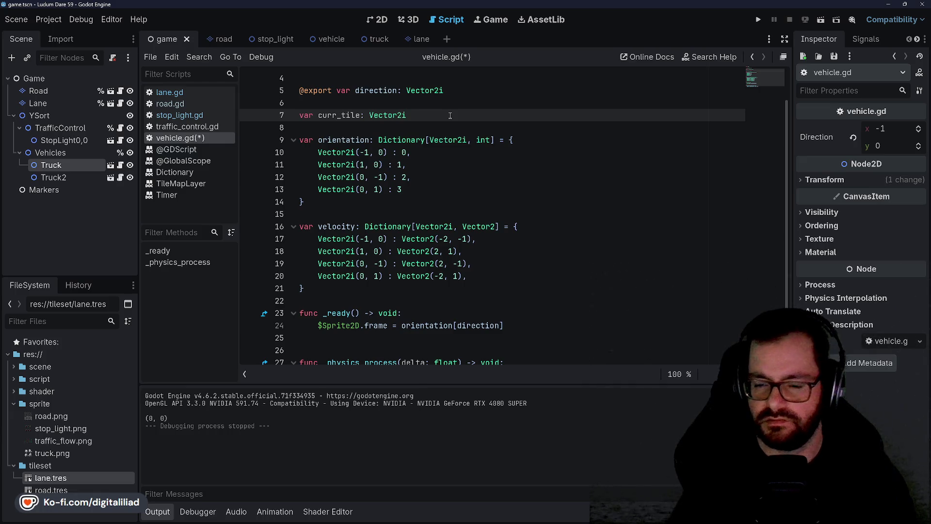
{"action": "key", "text": "ctrl+s"}
Remove the extra blank lines before orientation, before velocity and inside _ready
{"action": "scroll", "coordinate": [364, 196], "scroll_direction": "up", "scroll_amount": 1}
{"action": "scroll", "coordinate": [368, 222], "scroll_direction": "down", "scroll_amount": 2}
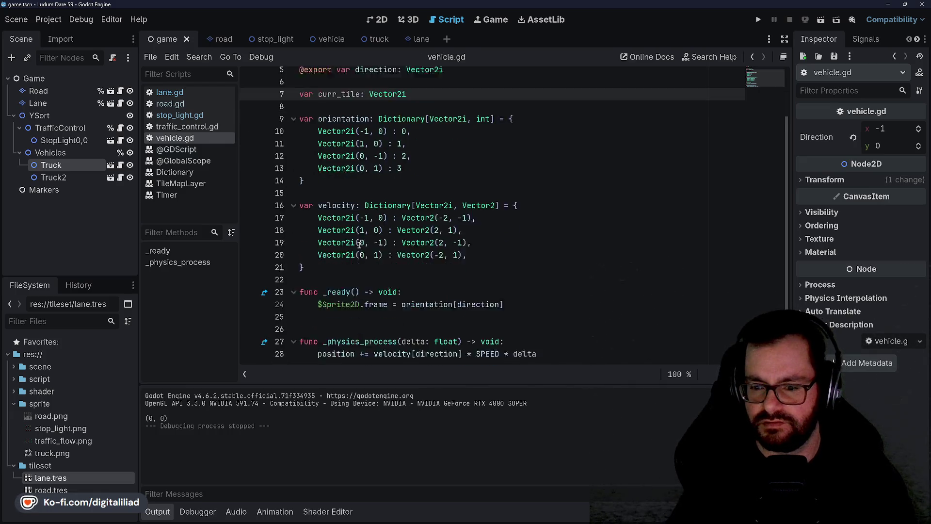
{"action": "scroll", "coordinate": [326, 209], "scroll_direction": "up", "scroll_amount": 2}
{"action": "left_click", "coordinate": [324, 248]}
{"action": "key", "text": "BackSpace"}
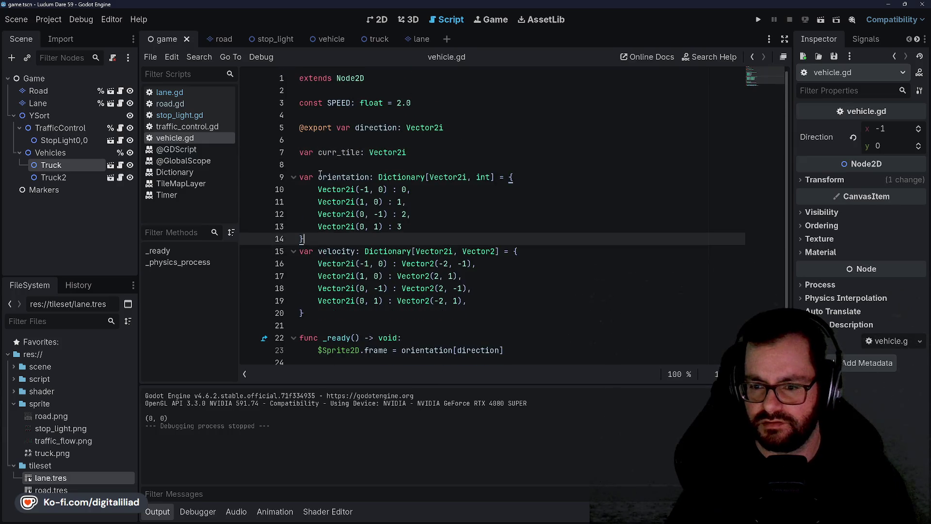
{"action": "left_click", "coordinate": [329, 164]}
{"action": "key", "text": "BackSpace"}
{"action": "scroll", "coordinate": [371, 271], "scroll_direction": "down", "scroll_amount": 1}
{"action": "left_click", "coordinate": [422, 267]}
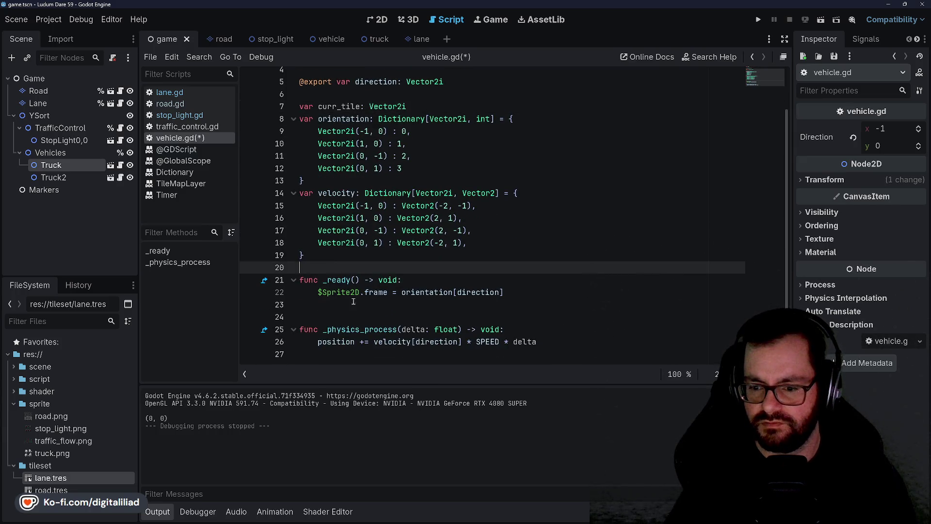
{"action": "key", "text": "Down"}
{"action": "key", "text": "Down"}
{"action": "key", "text": "Down"}
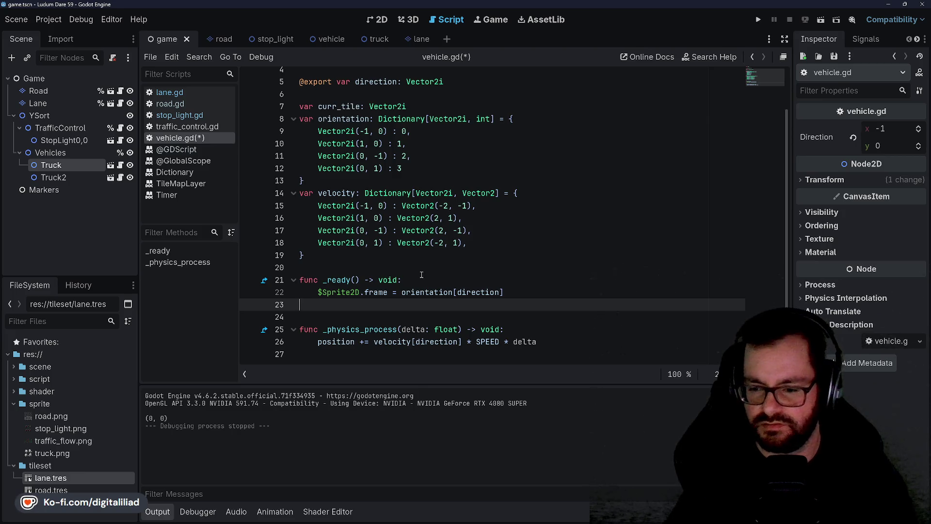
{"action": "key", "text": "BackSpace"}
Add curr_tile = %Lane.map_lane_tile(global_position) inside _ready and save
{"action": "left_click", "coordinate": [432, 279]}
{"action": "key", "text": "Return"}
{"action": "type", "text": "curr_tile ="}
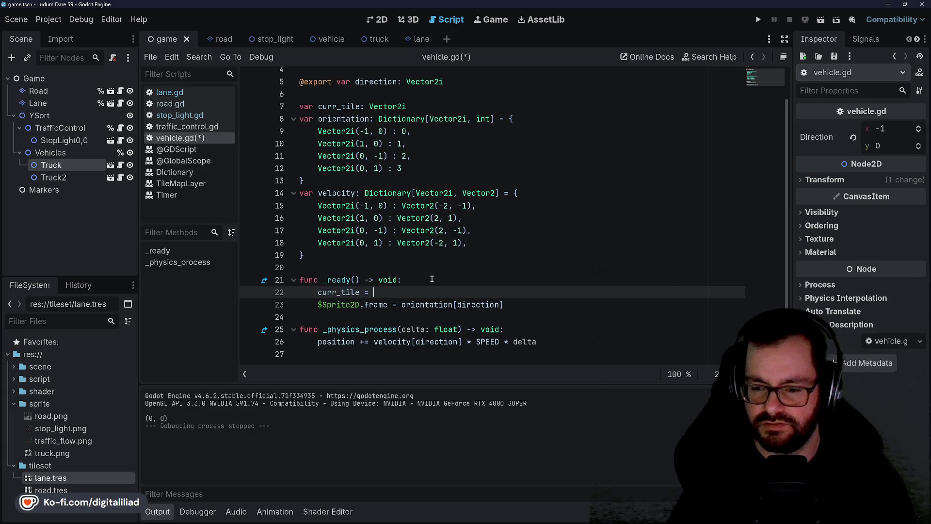
{"action": "type", "text": "%Lan"}
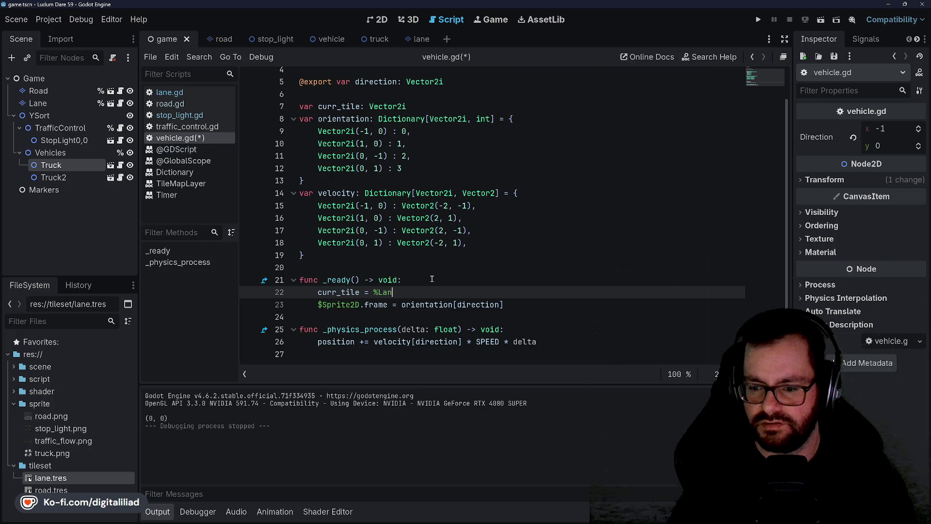
{"action": "type", "text": "e.map"}
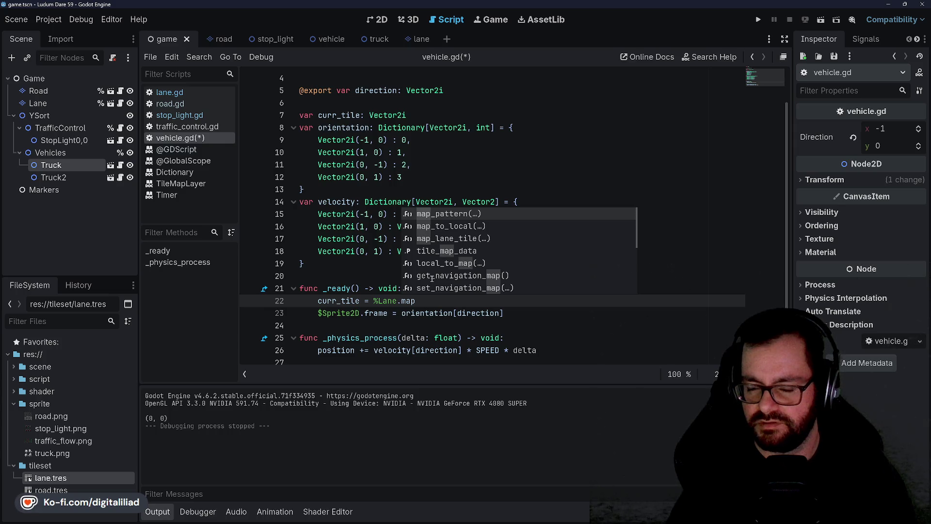
{"action": "key", "text": "Down"}
{"action": "key", "text": "Down"}
{"action": "key", "text": "Return"}
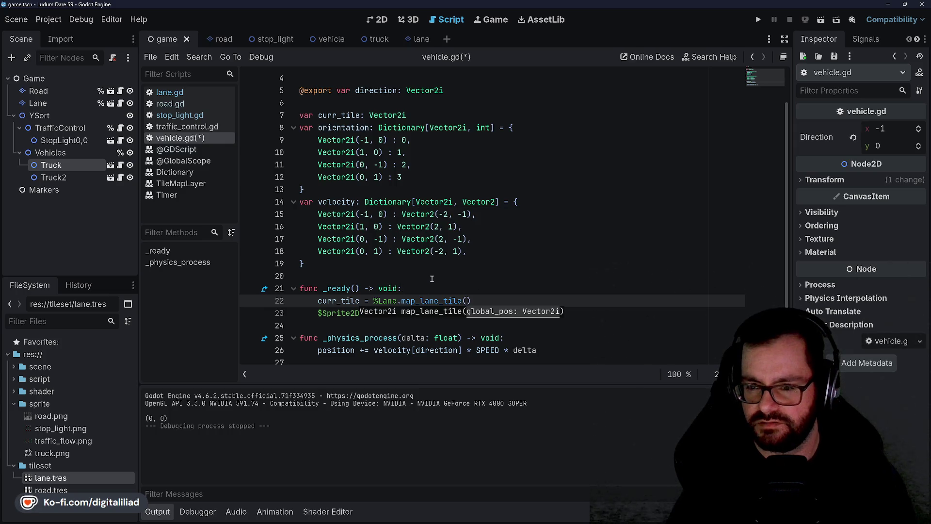
{"action": "type", "text": "global_positio"}
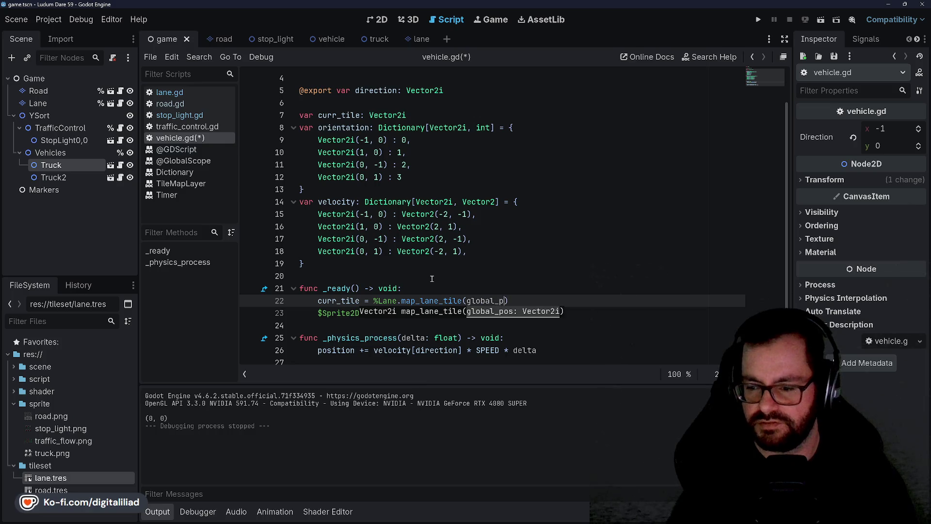
{"action": "type", "text": "n"}
{"action": "key", "text": "ctrl+s"}
Move the caret around the new map_lane_tile line in _ready to check it
{"action": "left_click", "coordinate": [363, 227]}
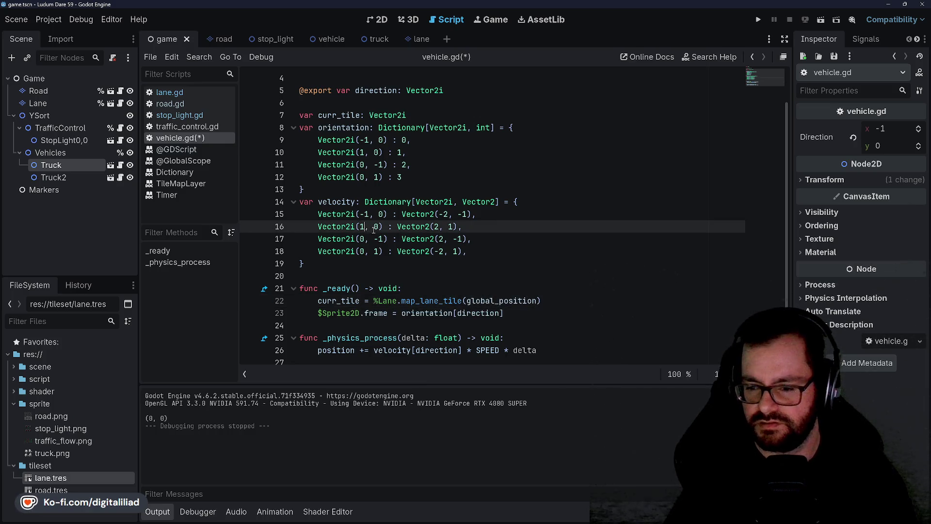
{"action": "left_click", "coordinate": [391, 275]}
{"action": "left_click", "coordinate": [422, 288]}
{"action": "key", "text": "Down"}
{"action": "key", "text": "Up"}
{"action": "key", "text": "Up"}
{"action": "key", "text": "Down"}
{"action": "key", "text": "Down"}
{"action": "key", "text": "Down"}
{"action": "left_click", "coordinate": [547, 300]}
{"action": "key", "text": "Up"}
{"action": "key", "text": "Down"}
{"action": "key", "text": "Down"}
{"action": "key", "text": "Up"}
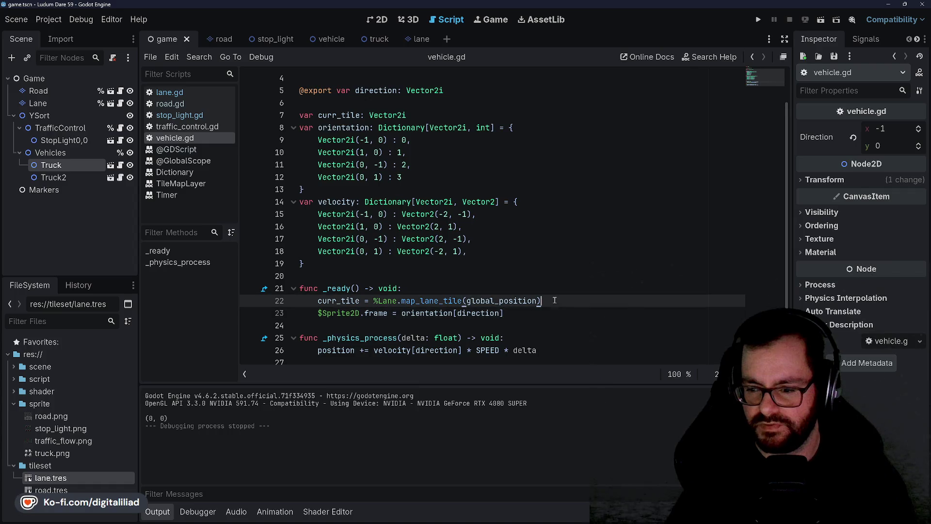
{"action": "key", "text": "Up"}
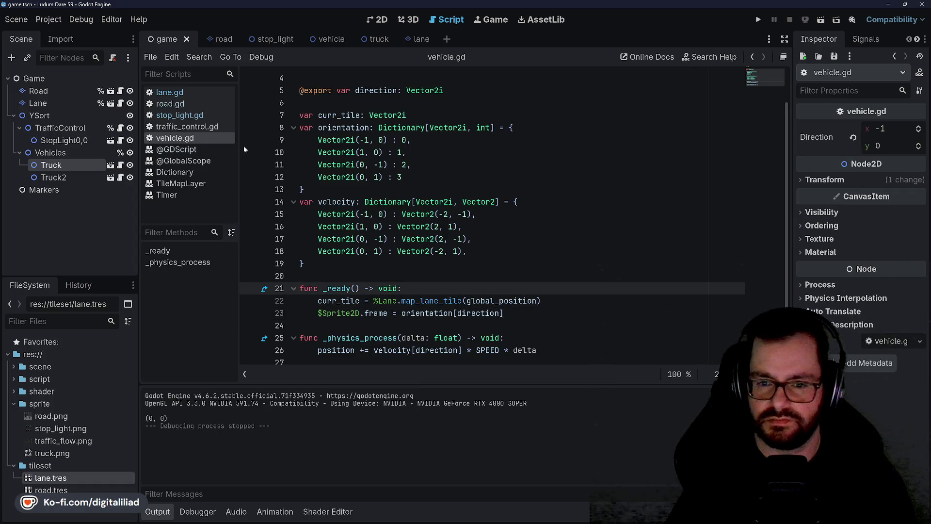
Open lane.gd and go to the empty lines around map_lane_tile
{"action": "left_click", "coordinate": [172, 95]}
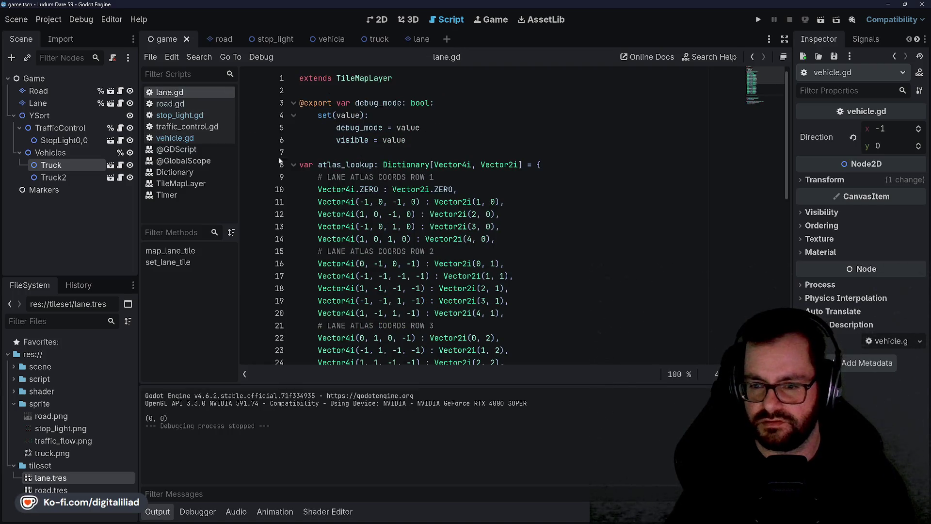
{"action": "scroll", "coordinate": [429, 289], "scroll_direction": "down", "scroll_amount": 10}
{"action": "left_click", "coordinate": [366, 290]}
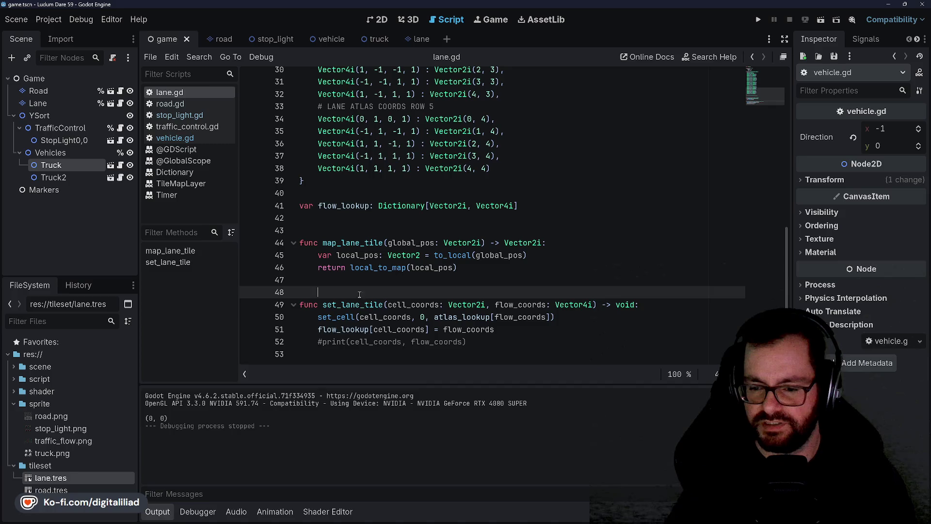
{"action": "left_click", "coordinate": [357, 277]}
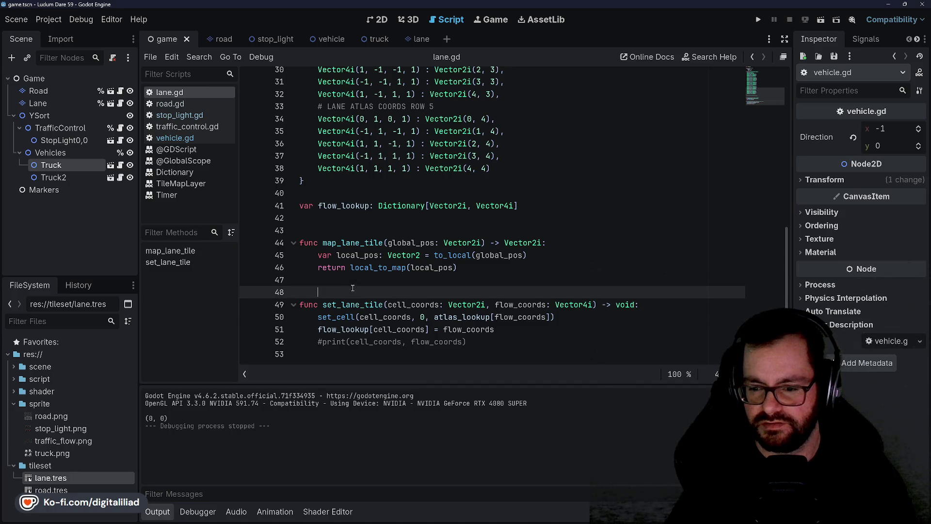
{"action": "left_click", "coordinate": [342, 219]}
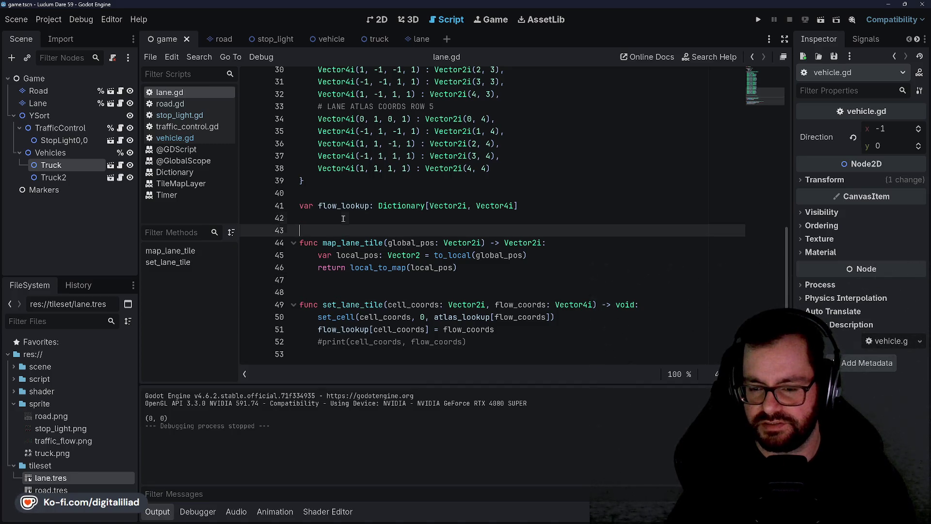
{"action": "left_click", "coordinate": [339, 231]}
{"action": "left_click", "coordinate": [341, 218]}
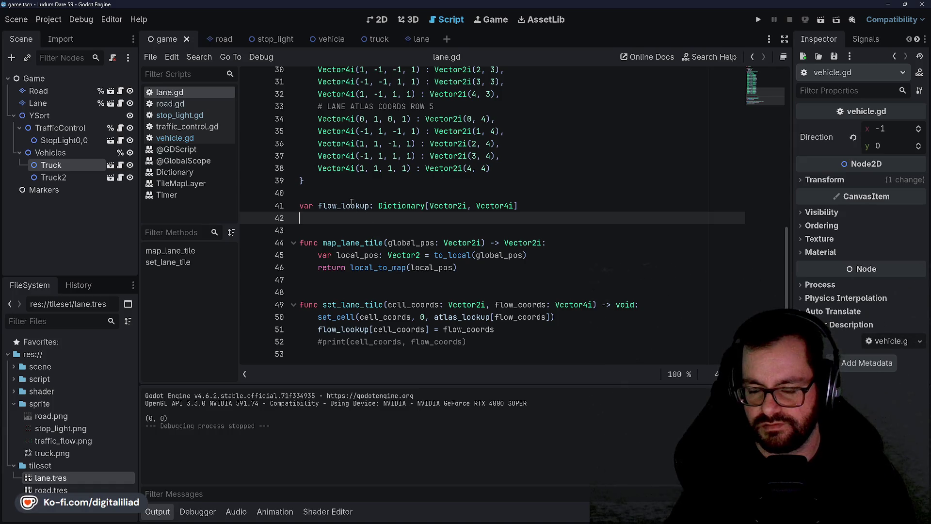
{"action": "left_click", "coordinate": [342, 280]}
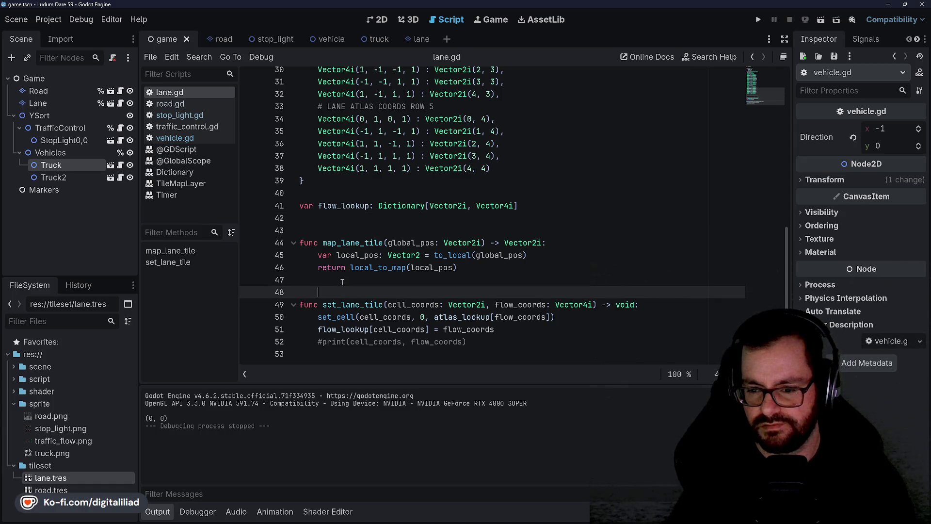
{"action": "left_click", "coordinate": [342, 231]}
{"action": "left_click", "coordinate": [343, 220]}
{"action": "left_click", "coordinate": [343, 229]}
{"action": "left_click", "coordinate": [348, 281]}
{"action": "left_click", "coordinate": [348, 289]}
Inspect set_lane_tile and its atlas_lookup call, save the scene, then select the Lane node
{"action": "double_click", "coordinate": [343, 305]}
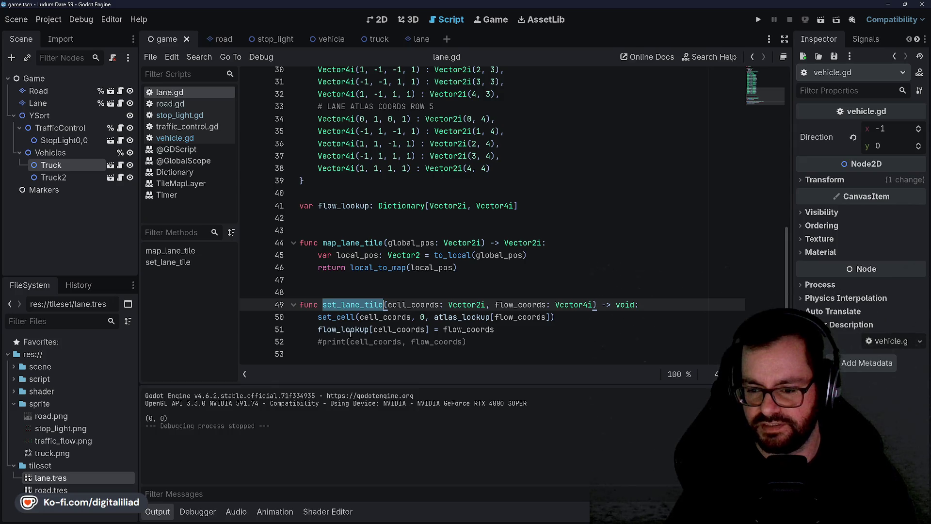
{"action": "scroll", "coordinate": [422, 252], "scroll_direction": "up", "scroll_amount": 2}
{"action": "scroll", "coordinate": [412, 329], "scroll_direction": "down", "scroll_amount": 2}
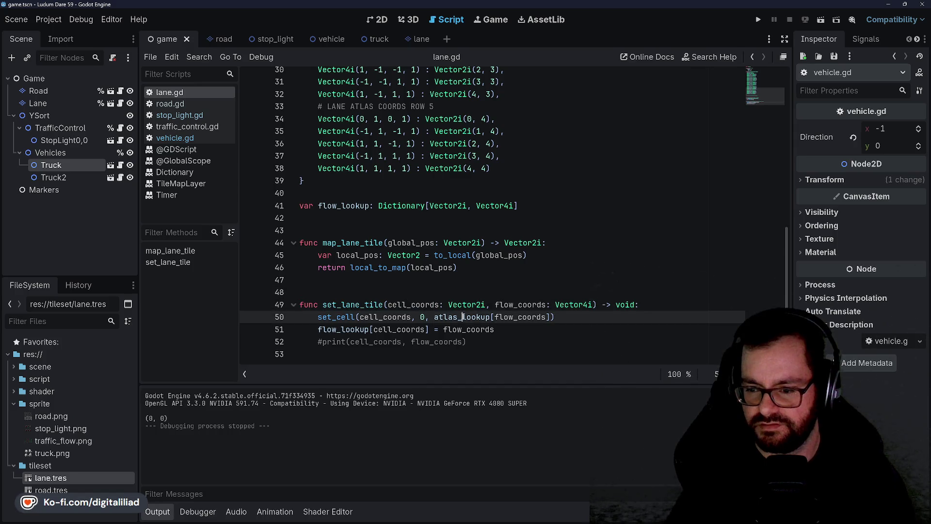
{"action": "left_click", "coordinate": [425, 305]}
{"action": "left_click", "coordinate": [477, 317]}
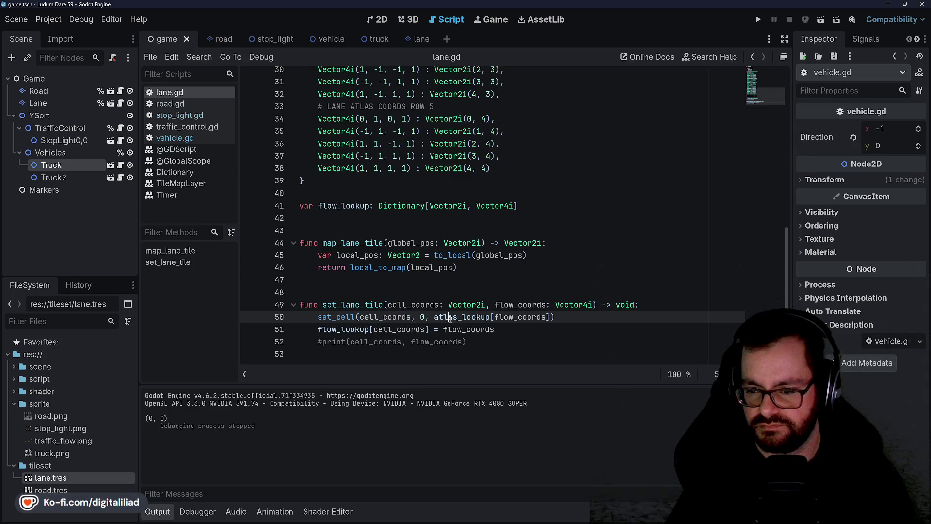
{"action": "key", "text": "Down"}
{"action": "key", "text": "Down"}
{"action": "key", "text": "ctrl+s"}
{"action": "left_click", "coordinate": [432, 292]}
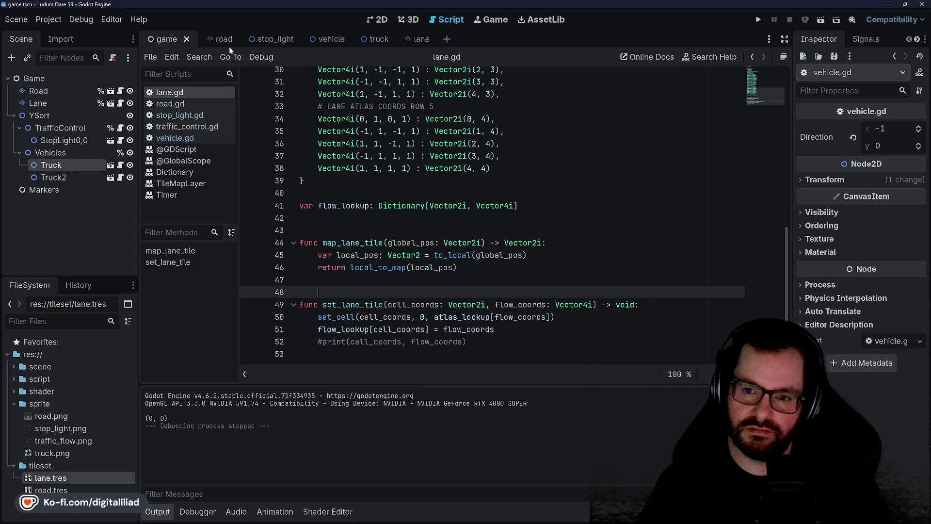
{"action": "left_click", "coordinate": [64, 103]}
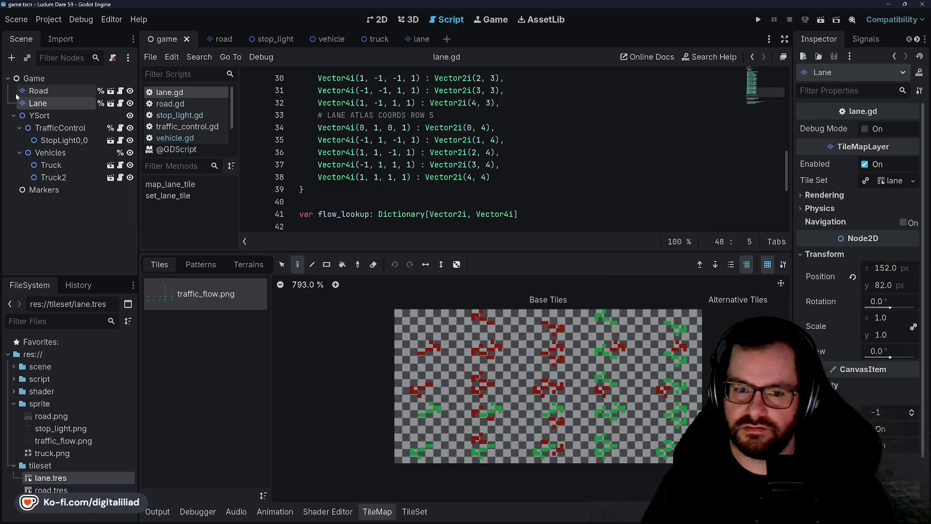
Collapse the TileMap panel and show road.gd's _ready loop over the used cells
{"action": "left_click", "coordinate": [377, 512]}
{"action": "scroll", "coordinate": [384, 301], "scroll_direction": "up", "scroll_amount": 8}
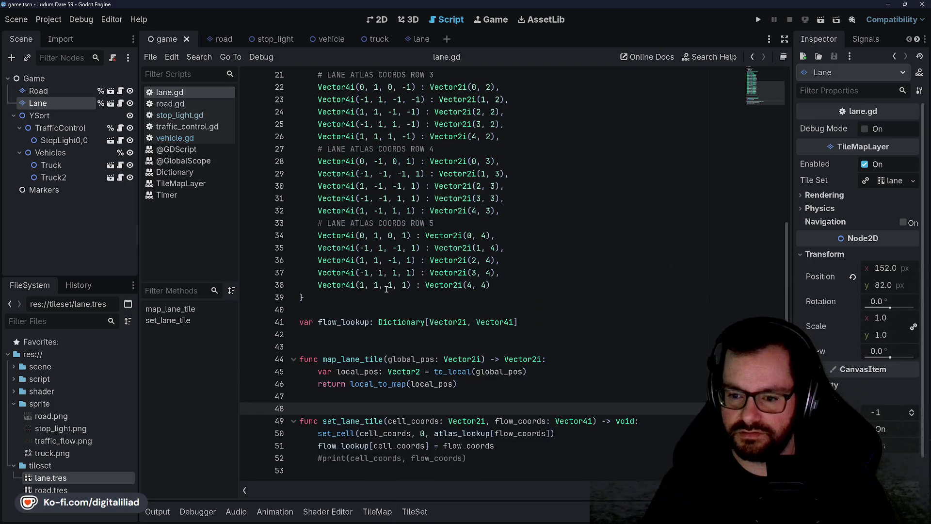
{"action": "scroll", "coordinate": [385, 301], "scroll_direction": "up", "scroll_amount": 2}
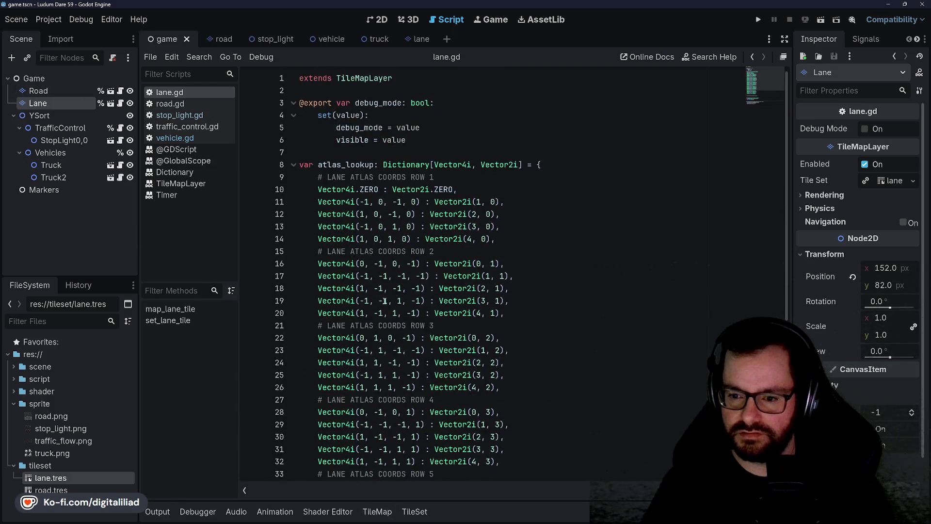
{"action": "scroll", "coordinate": [386, 291], "scroll_direction": "down", "scroll_amount": 7}
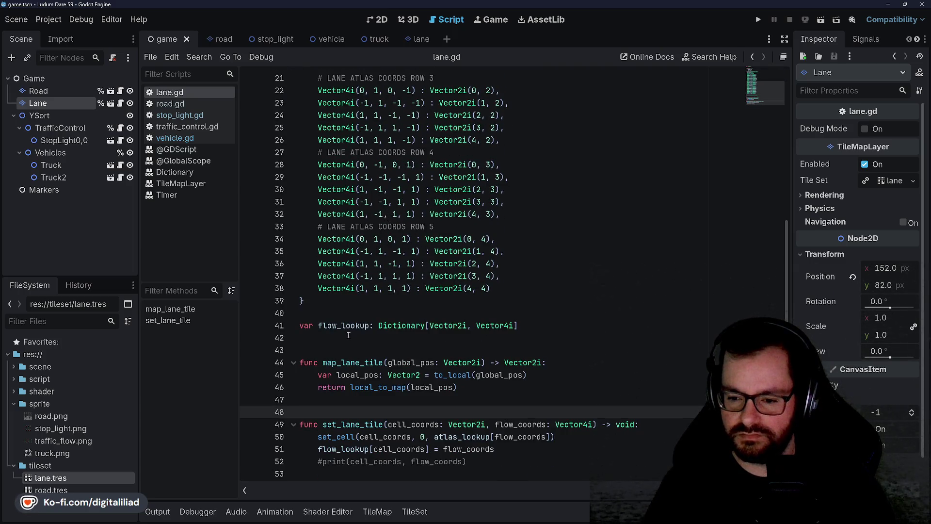
{"action": "scroll", "coordinate": [349, 335], "scroll_direction": "up", "scroll_amount": 7}
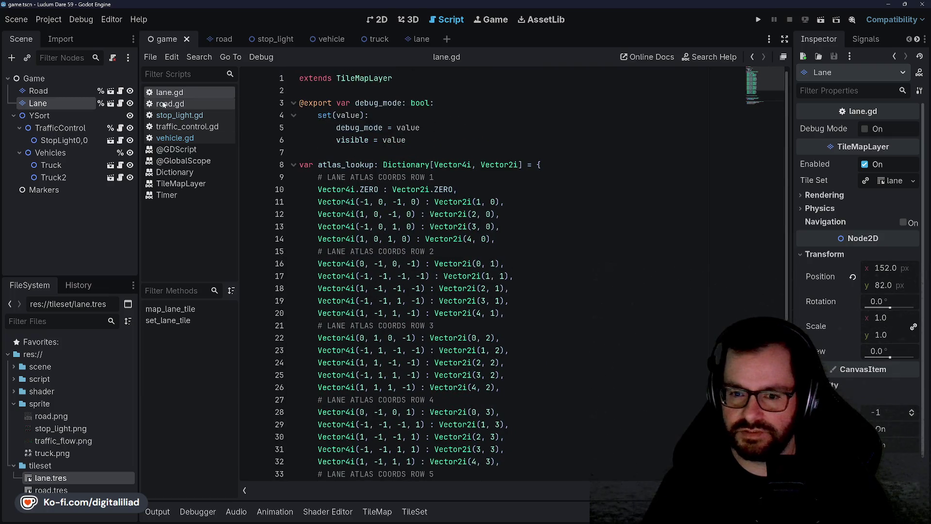
{"action": "left_click", "coordinate": [170, 104]}
{"action": "scroll", "coordinate": [492, 297], "scroll_direction": "down", "scroll_amount": 3}
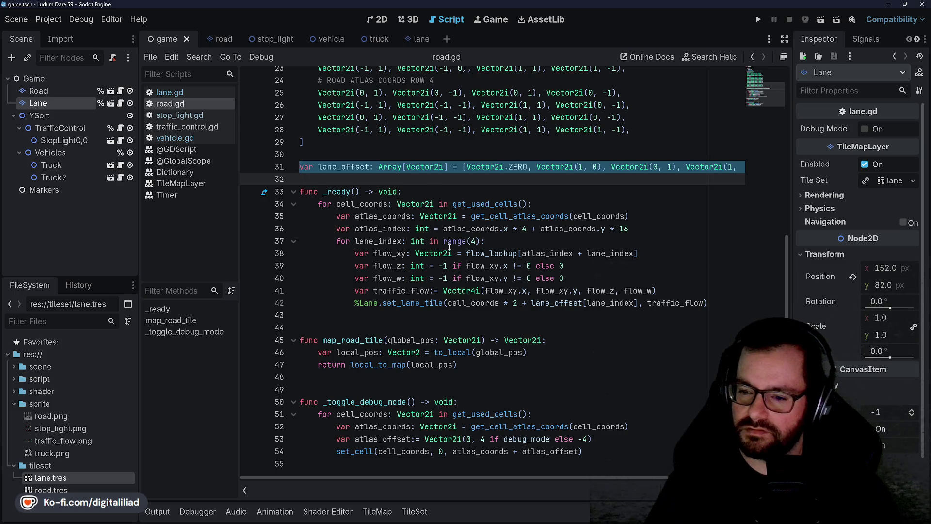
Make flow_z and flow_w default to 1 instead of -1, then test-run the game
{"action": "left_click", "coordinate": [443, 265]}
{"action": "key", "text": "BackSpace"}
{"action": "key", "text": "Down"}
{"action": "key", "text": "BackSpace"}
{"action": "left_click", "coordinate": [478, 203]}
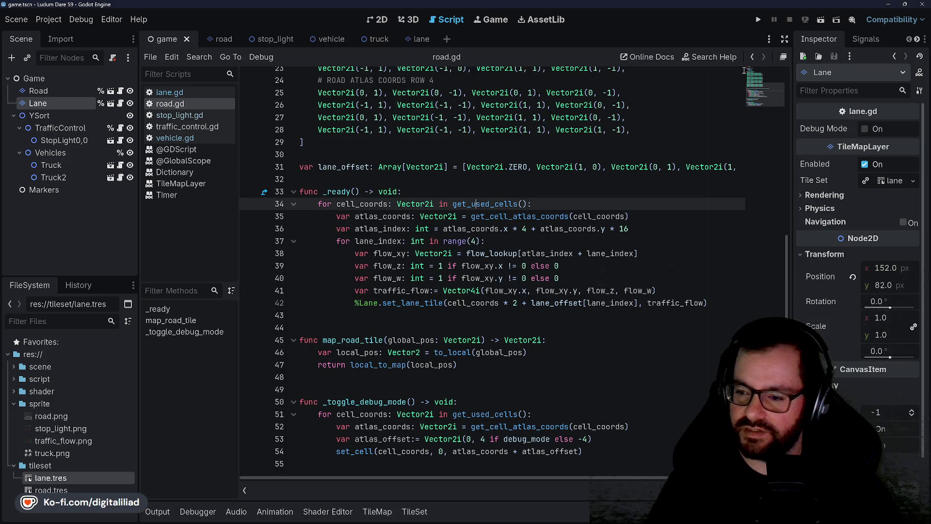
{"action": "left_click", "coordinate": [758, 20]}
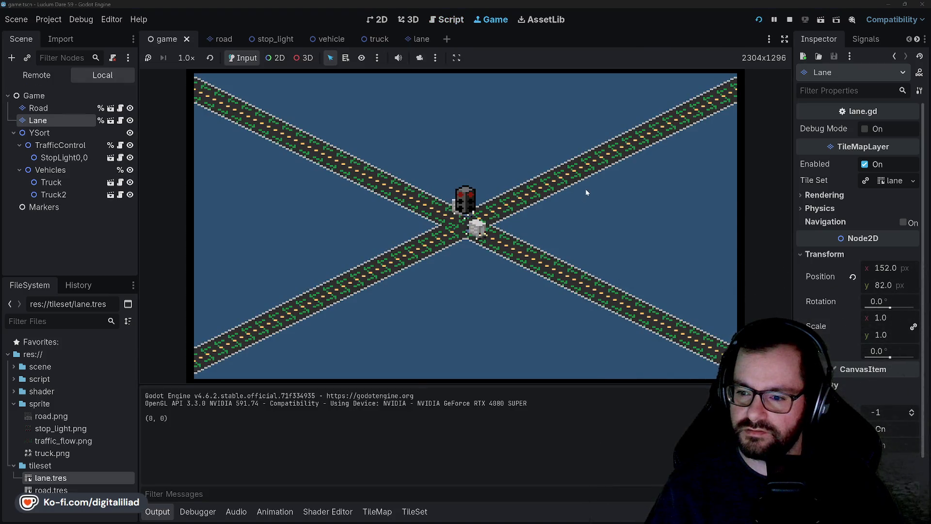
{"action": "left_click", "coordinate": [791, 21]}
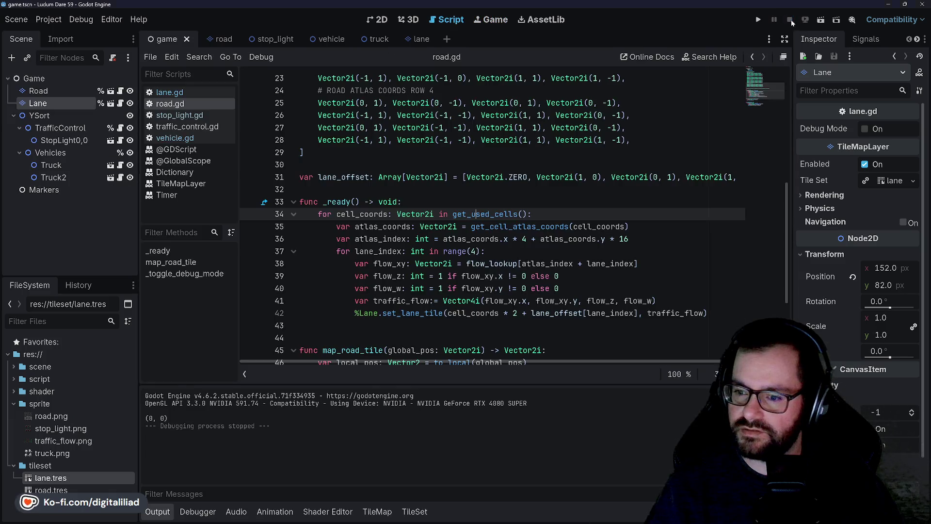
{"action": "left_click", "coordinate": [432, 191]}
Move Road and Lane below Markers, put Lane above Road, and save the scene
{"action": "left_click", "coordinate": [57, 92]}
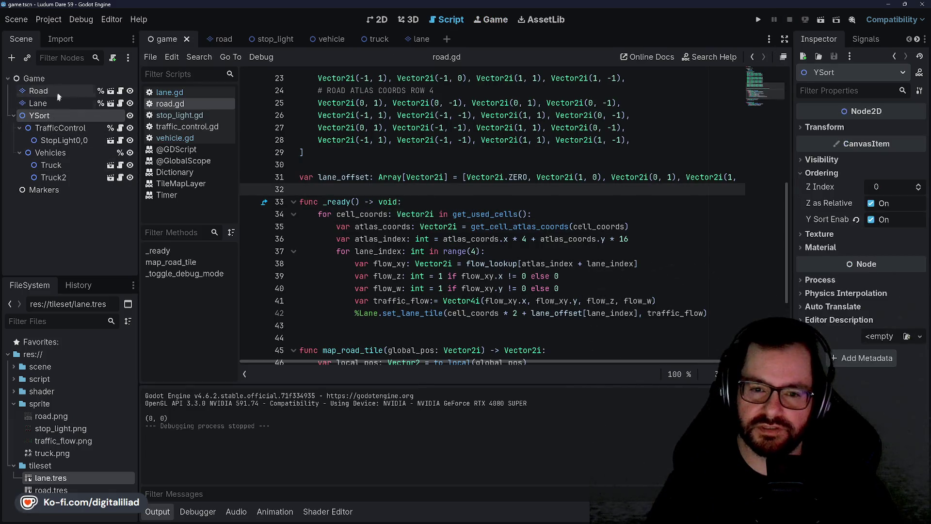
{"action": "left_click", "coordinate": [49, 104]}
{"action": "left_click", "coordinate": [55, 91], "text": "ctrl"}
{"action": "left_click_drag", "start_coordinate": [56, 91], "coordinate": [42, 203]}
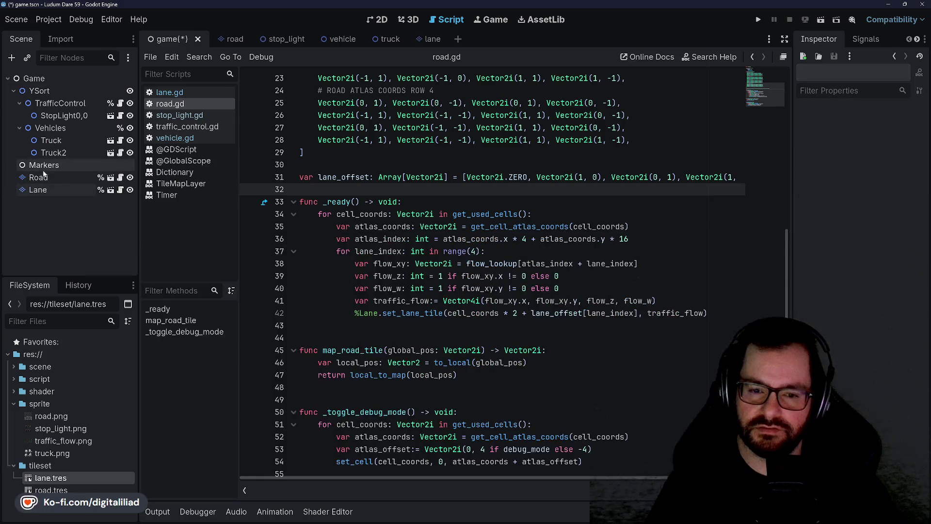
{"action": "key", "text": "ctrl+s"}
{"action": "left_click", "coordinate": [47, 190]}
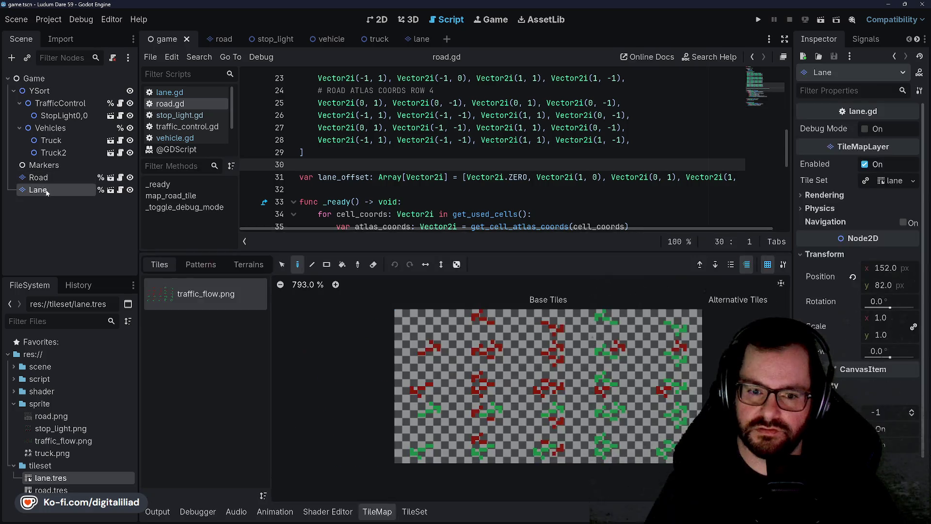
{"action": "left_click_drag", "start_coordinate": [51, 179], "coordinate": [50, 176]}
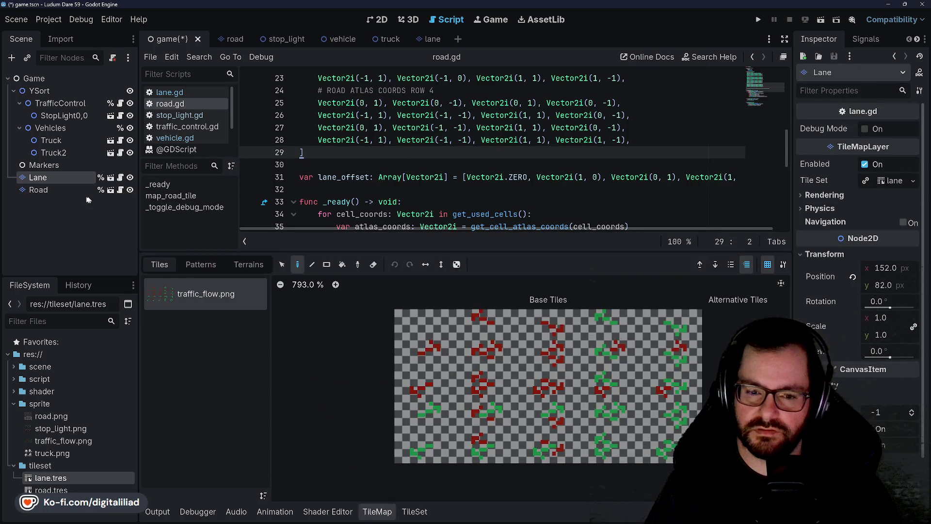
{"action": "key", "text": "ctrl+s"}
{"action": "key", "text": "Down"}
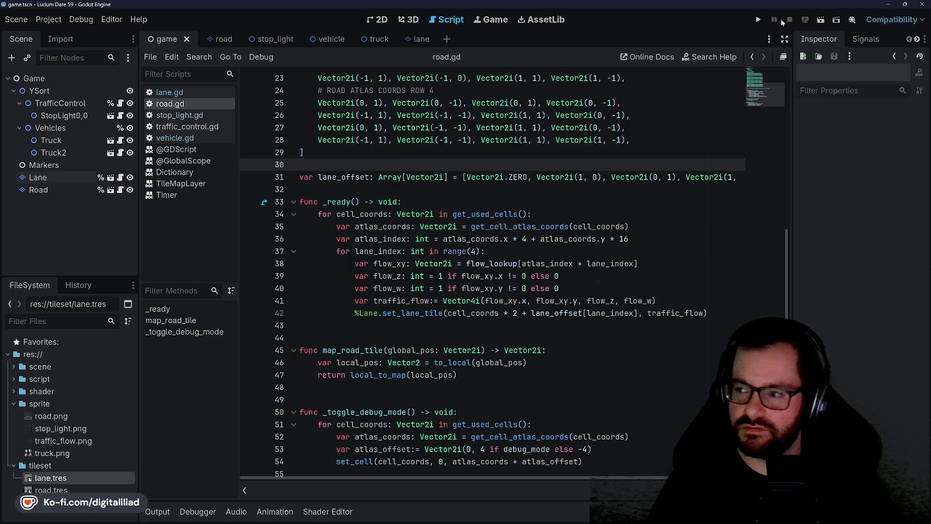
Run and stop the game twice to check the intersection, then select Lane
{"action": "left_click", "coordinate": [758, 19]}
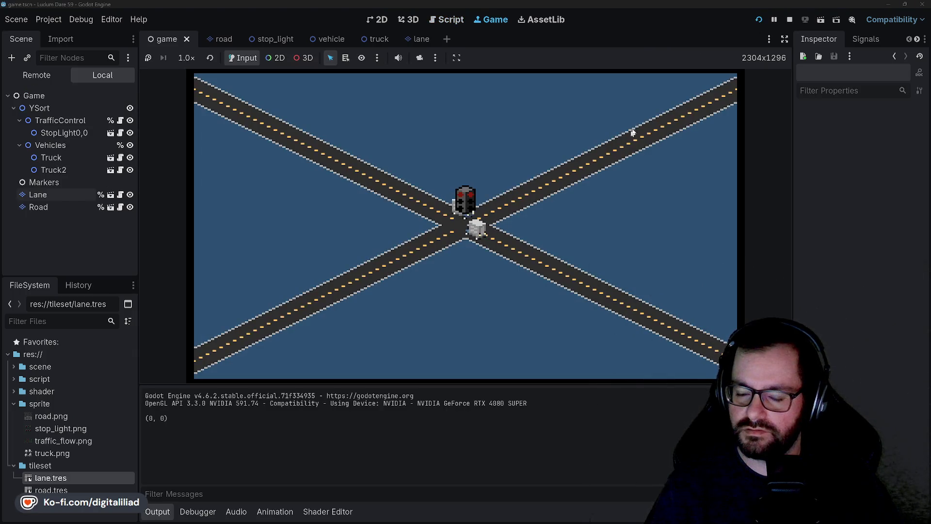
{"action": "left_click", "coordinate": [788, 20]}
{"action": "left_click", "coordinate": [758, 19]}
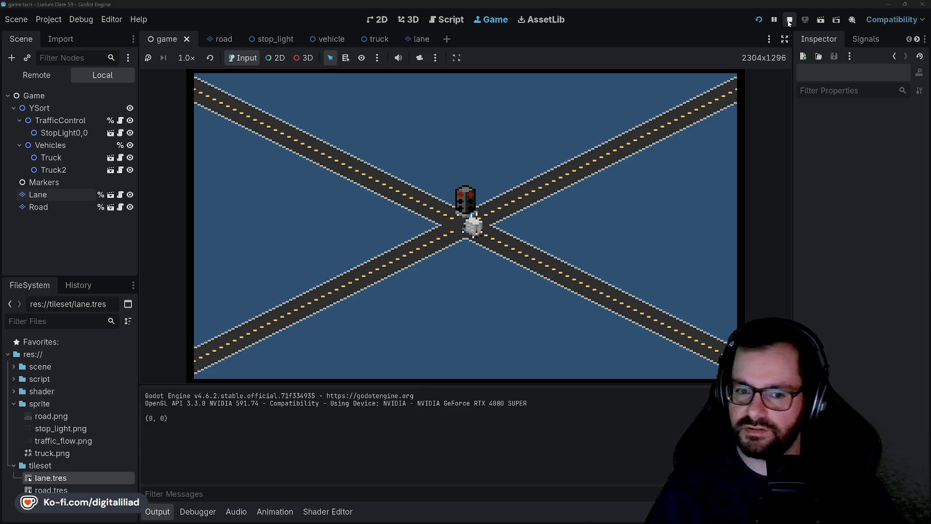
{"action": "left_click", "coordinate": [789, 20]}
{"action": "left_click", "coordinate": [72, 179]}
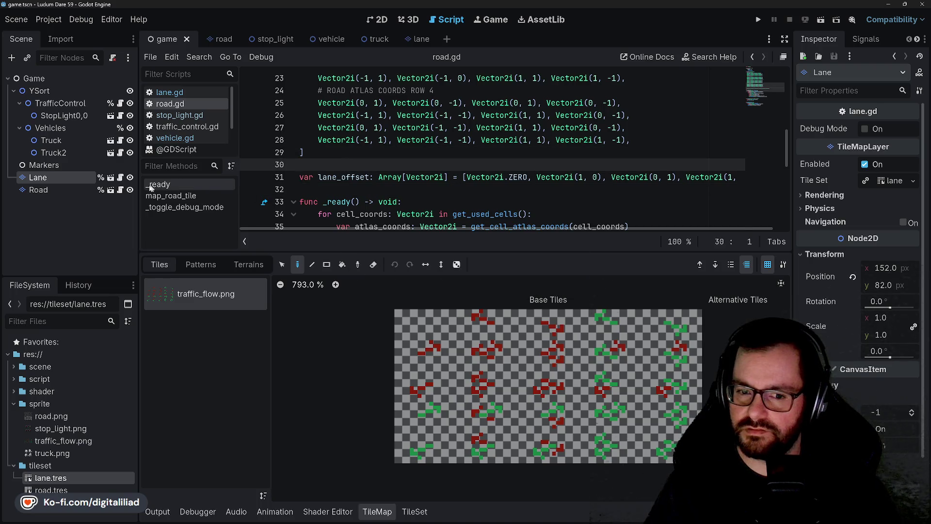
Turn on Debug Mode for the Lane layer and test-run the game
{"action": "left_click", "coordinate": [865, 129]}
{"action": "left_click", "coordinate": [509, 140]}
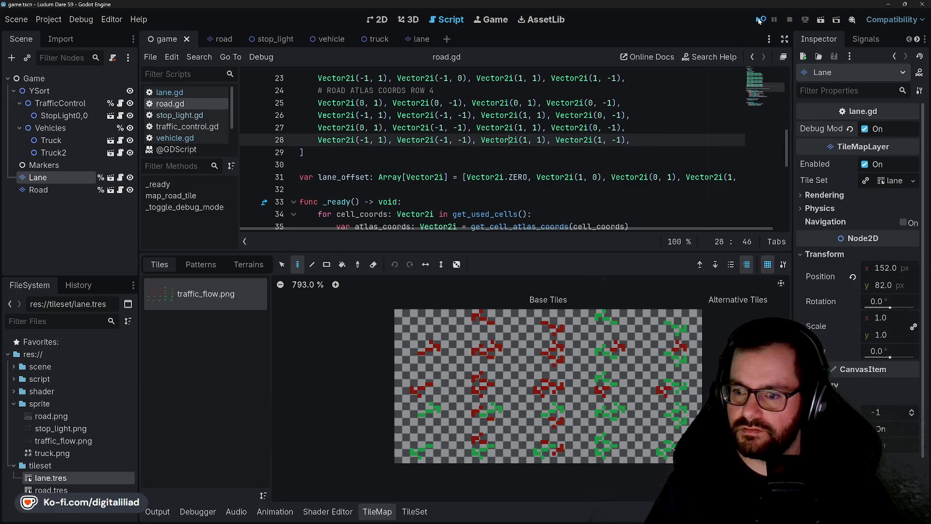
{"action": "left_click", "coordinate": [759, 20]}
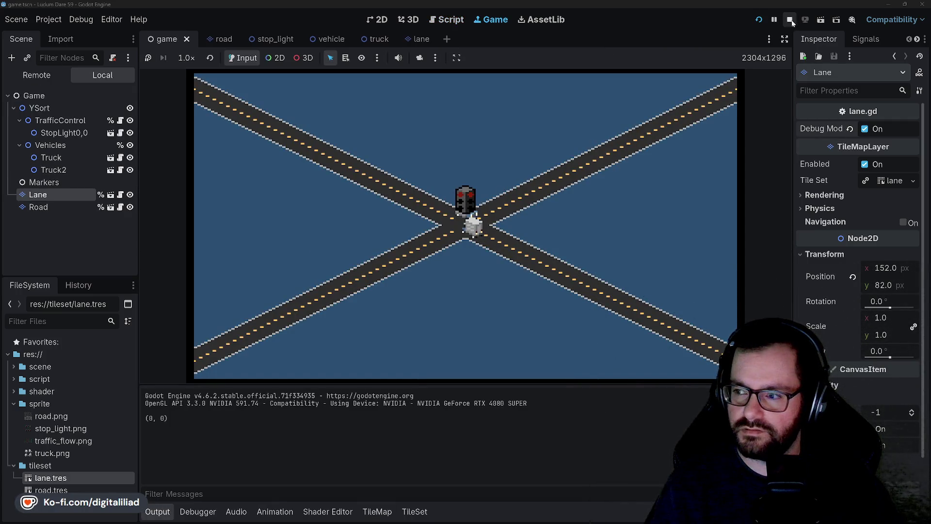
{"action": "left_click", "coordinate": [790, 19]}
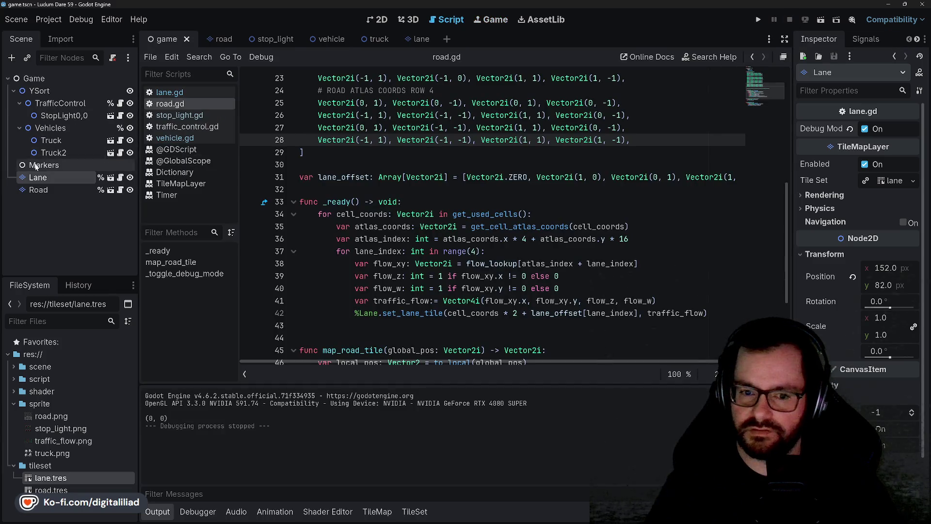
Put Road back above Lane, save, and run the game to check the flow markers
{"action": "mouse_move", "coordinate": [52, 196]}
{"action": "left_mouse_down"}
{"action": "mouse_move", "coordinate": [68, 180]}
{"action": "mouse_move", "coordinate": [48, 173]}
{"action": "left_mouse_up"}
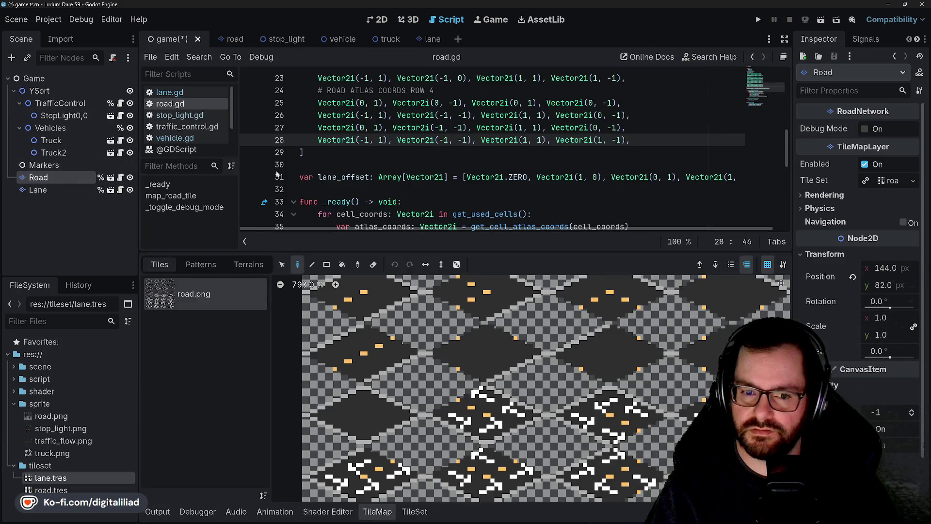
{"action": "left_click", "coordinate": [304, 152]}
{"action": "key", "text": "ctrl+s"}
{"action": "left_click", "coordinate": [590, 78]}
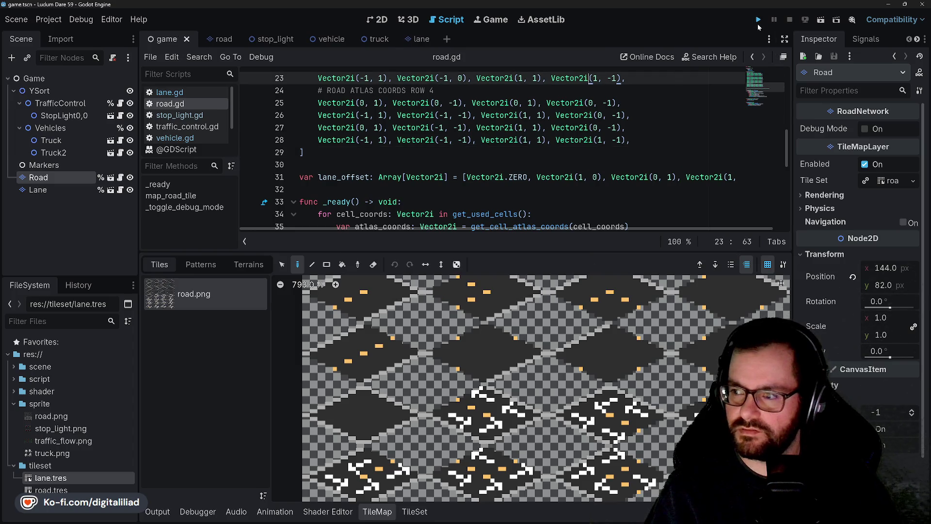
{"action": "left_click", "coordinate": [758, 19]}
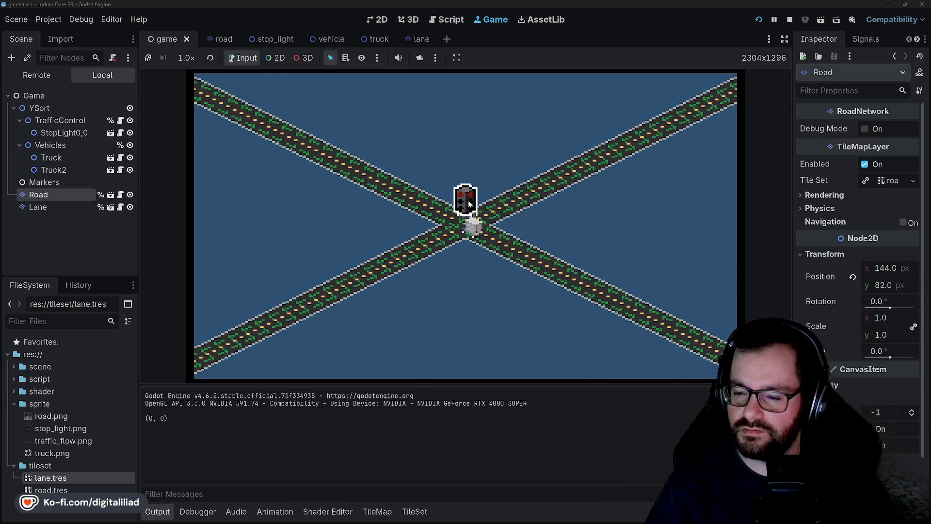
{"action": "left_click", "coordinate": [790, 20]}
Select the StopLight0,0 node and open its stop_light.gd script
{"action": "left_click", "coordinate": [51, 141]}
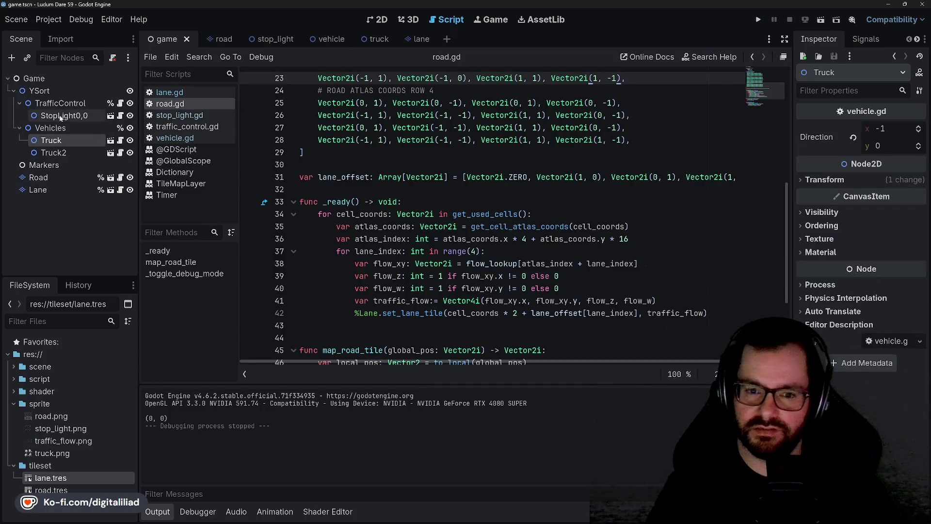
{"action": "left_click", "coordinate": [64, 115]}
{"action": "left_click", "coordinate": [120, 116]}
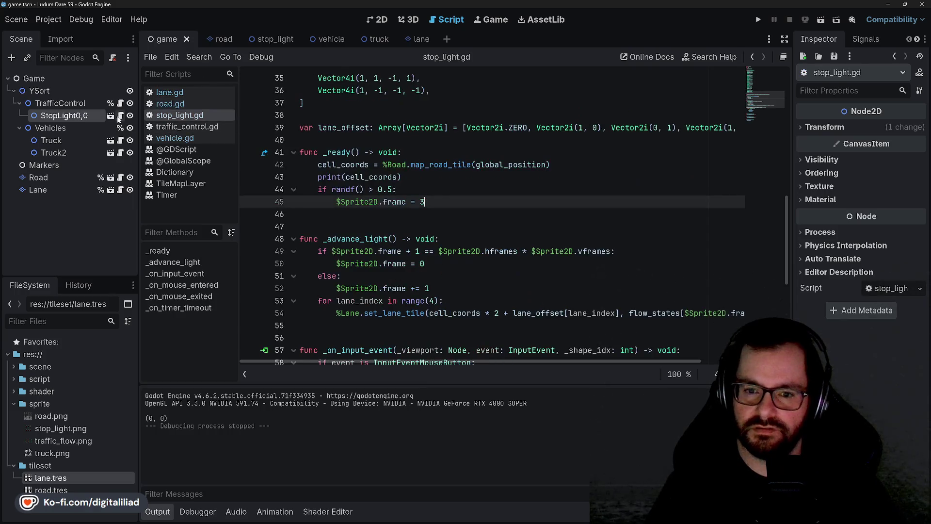
Select the lane_index for-loop in _advance_light to copy it
{"action": "left_click", "coordinate": [376, 216]}
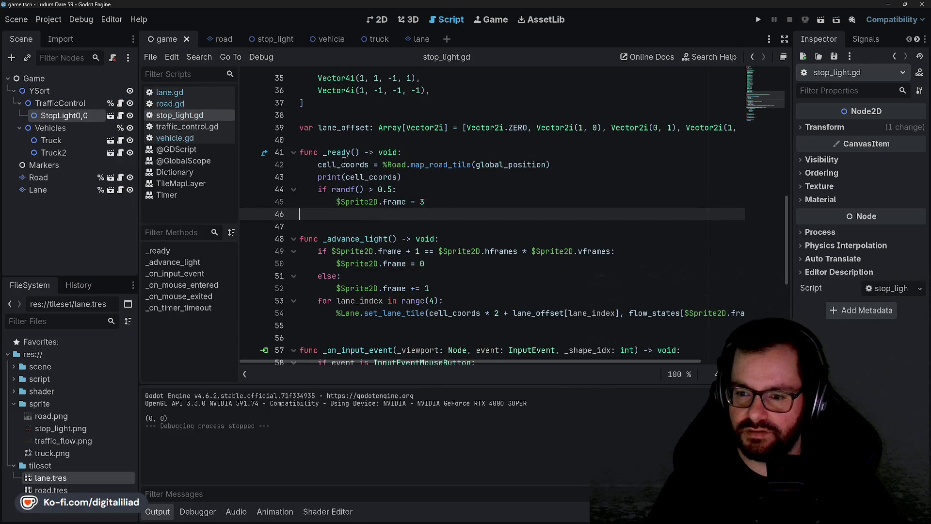
{"action": "left_click", "coordinate": [430, 196]}
{"action": "scroll", "coordinate": [427, 214], "scroll_direction": "up", "scroll_amount": 10}
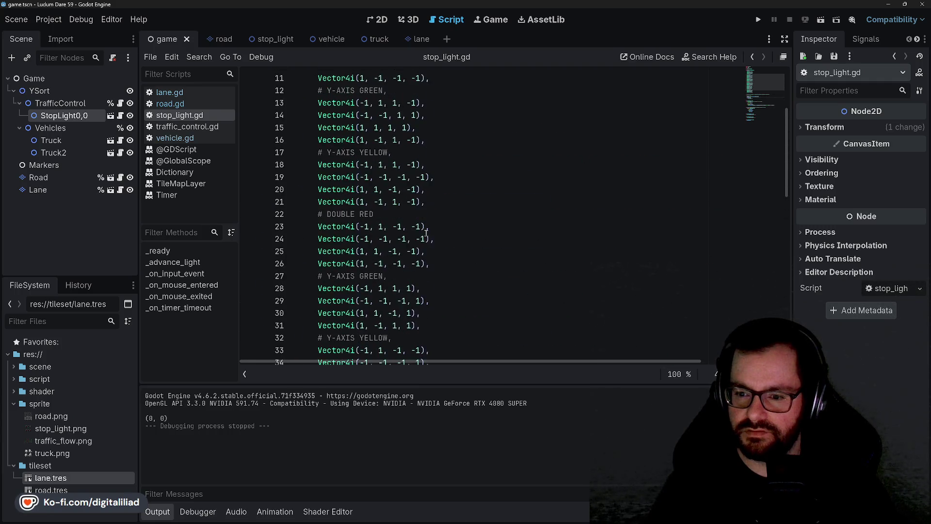
{"action": "scroll", "coordinate": [347, 172], "scroll_direction": "down", "scroll_amount": 10}
{"action": "key", "text": "Up"}
{"action": "key", "text": "Up"}
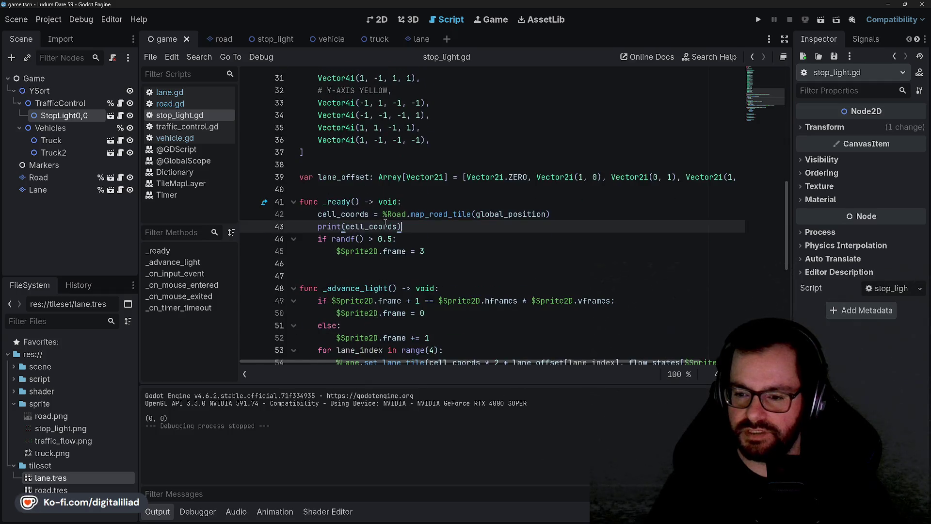
{"action": "scroll", "coordinate": [345, 266], "scroll_direction": "down", "scroll_amount": 3}
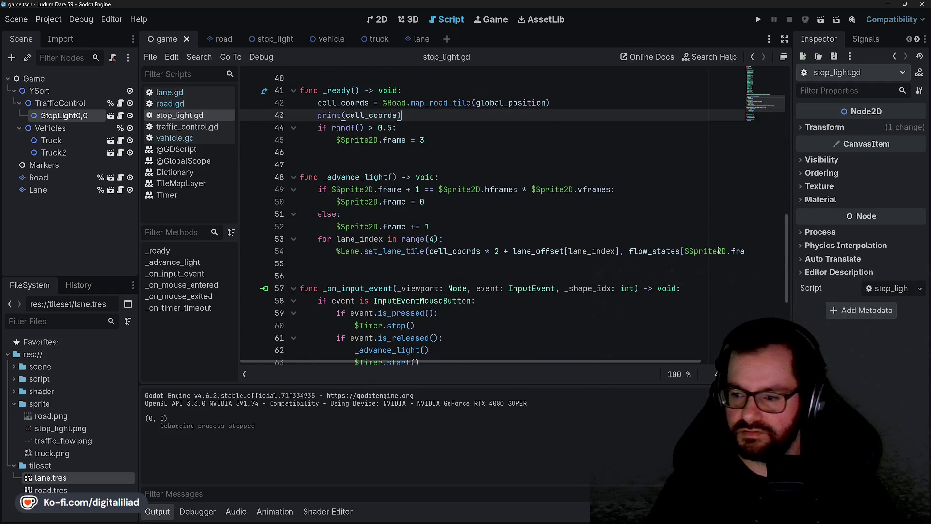
{"action": "double_click", "coordinate": [454, 252]}
{"action": "left_click", "coordinate": [443, 238]}
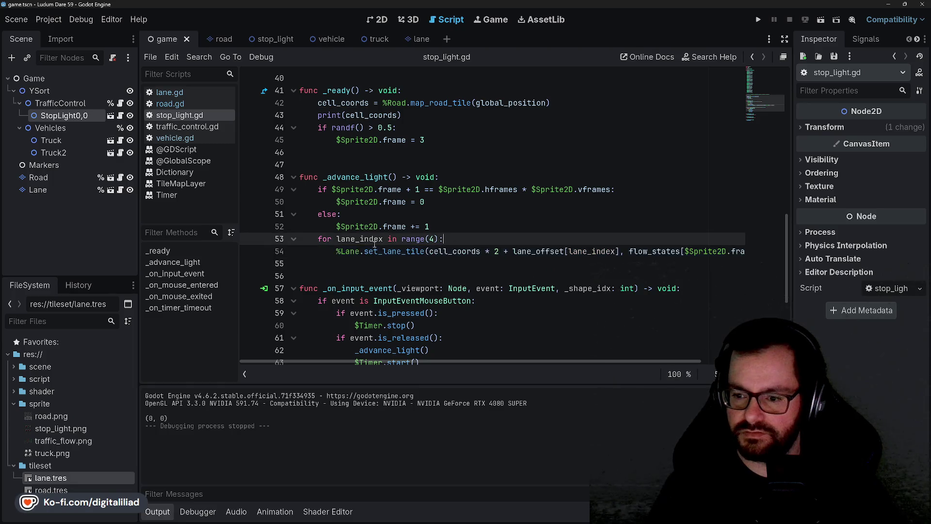
{"action": "left_click_drag", "start_coordinate": [320, 237], "coordinate": [805, 255]}
{"action": "key", "text": "ctrl+c"}
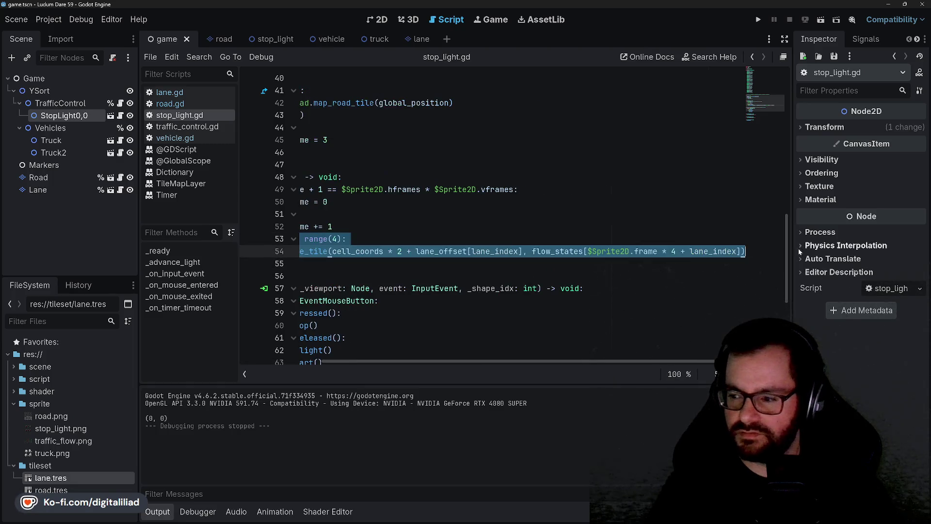
{"action": "left_click", "coordinate": [392, 226]}
{"action": "scroll", "coordinate": [388, 226], "scroll_direction": "up", "scroll_amount": 4}
Paste the lane loop into _ready below the frame assignment
{"action": "left_click", "coordinate": [447, 290]}
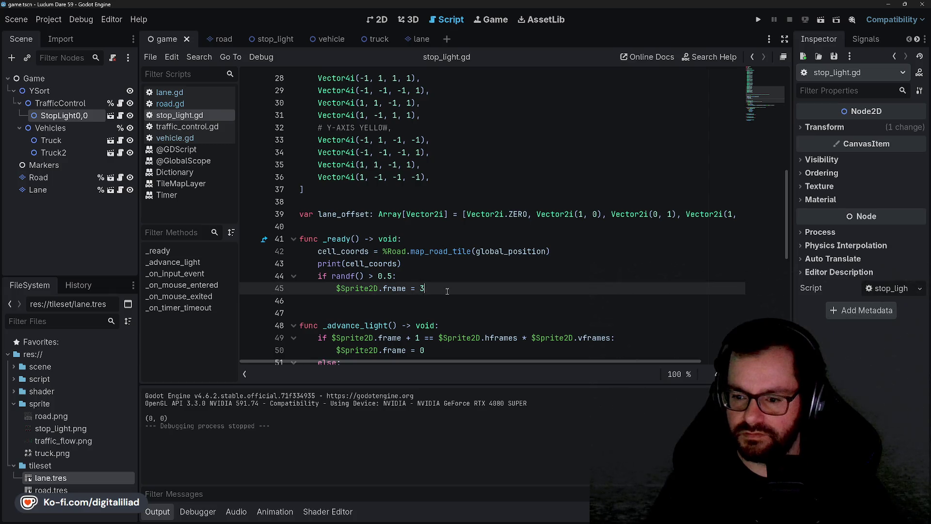
{"action": "key", "text": "Return"}
{"action": "key", "text": "ctrl+v"}
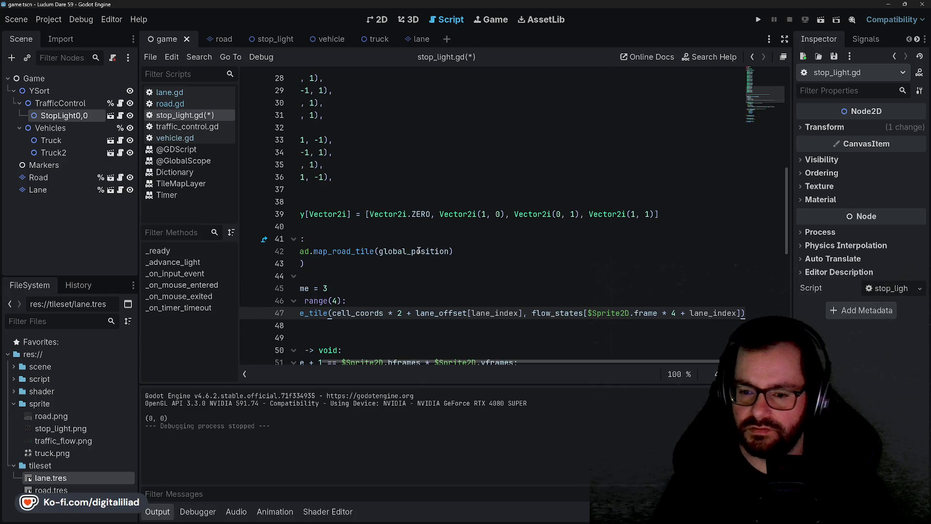
{"action": "left_click", "coordinate": [430, 242]}
{"action": "left_click", "coordinate": [453, 264]}
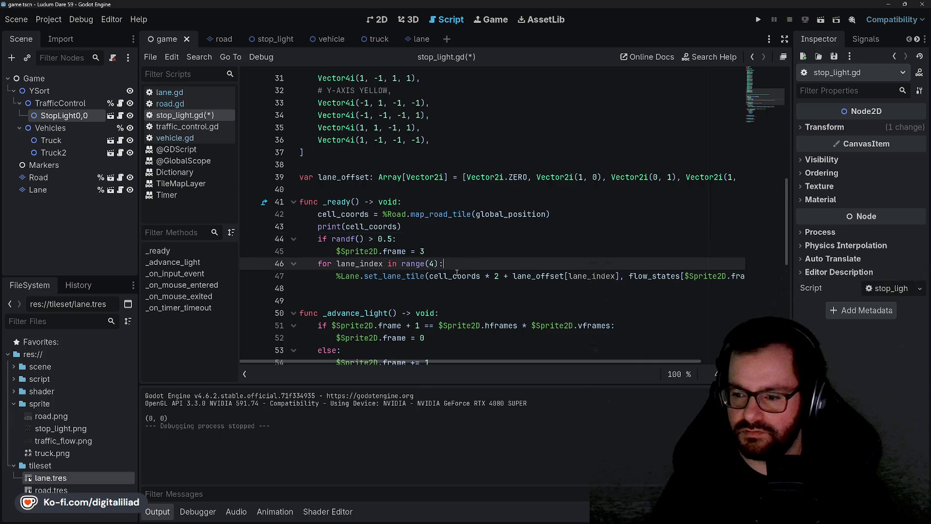
{"action": "double_click", "coordinate": [455, 275]}
{"action": "scroll", "coordinate": [461, 252], "scroll_direction": "down", "scroll_amount": 1}
{"action": "double_click", "coordinate": [538, 239]}
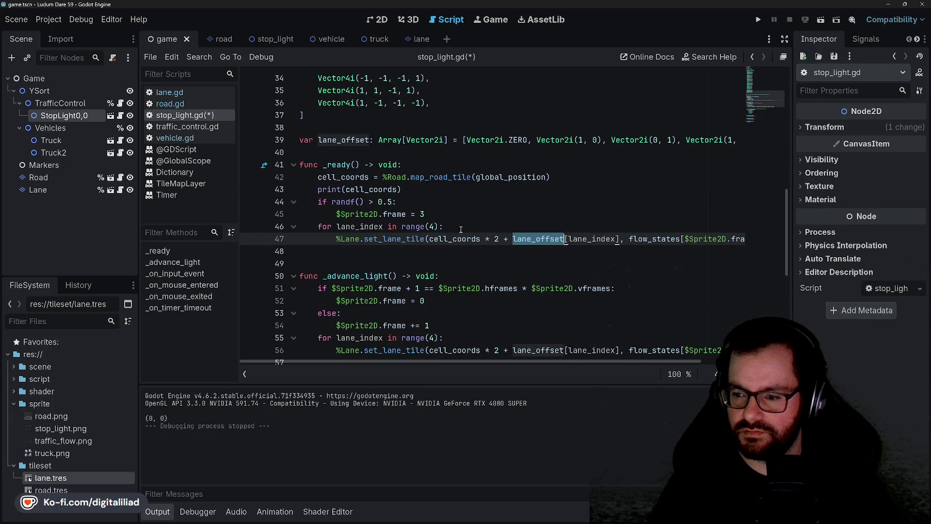
Delete the print(cell_coords) line, save stop_light.gd, and run the game
{"action": "left_click", "coordinate": [300, 189]}
{"action": "key", "text": "ctrl+shift+k"}
{"action": "left_click", "coordinate": [436, 203]}
{"action": "key", "text": "ctrl+s"}
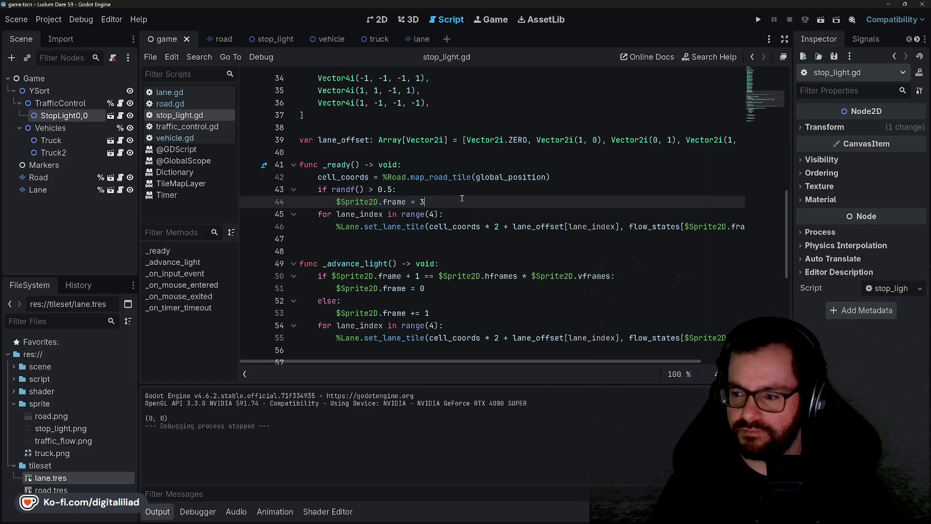
{"action": "left_click", "coordinate": [759, 19]}
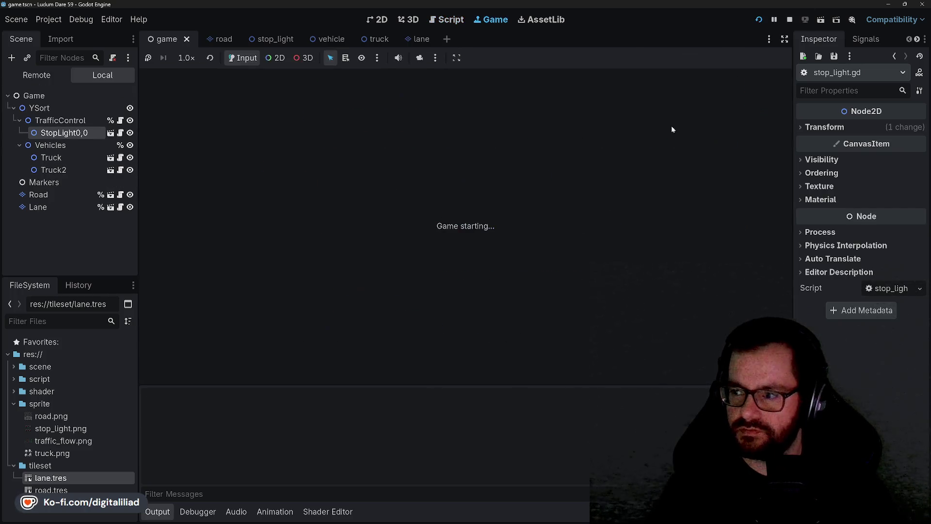
Lower the Lane layer's z index by one, then save and run the game to check it
{"action": "left_click", "coordinate": [789, 19]}
{"action": "left_click", "coordinate": [88, 178]}
{"action": "left_click", "coordinate": [60, 189]}
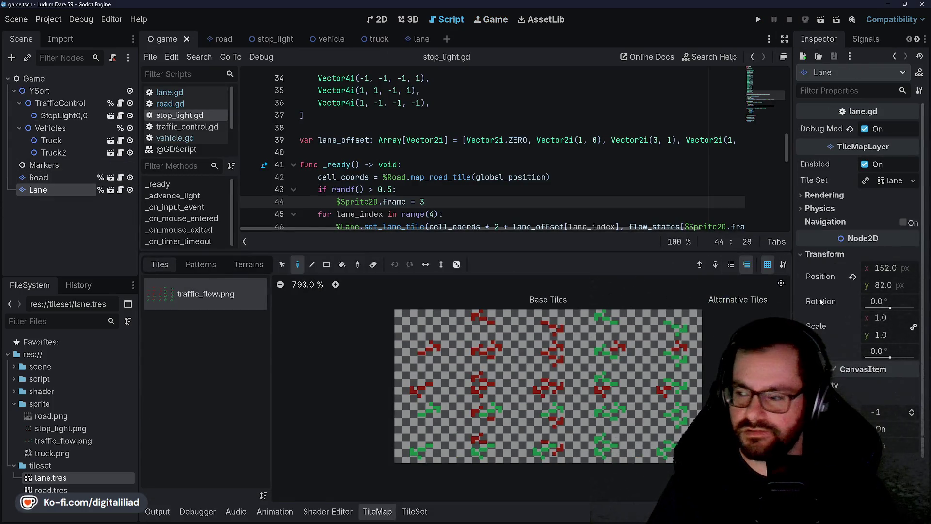
{"action": "left_click", "coordinate": [915, 415]}
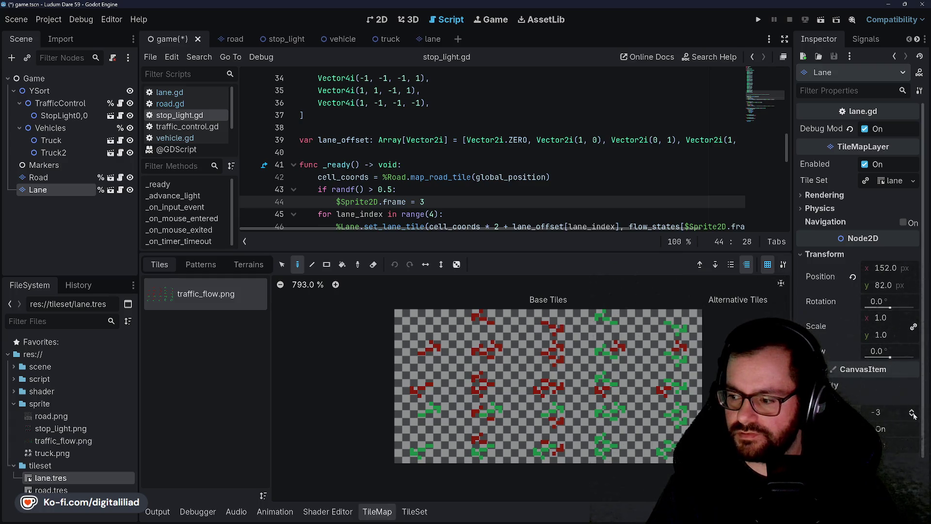
{"action": "key", "text": "F5"}
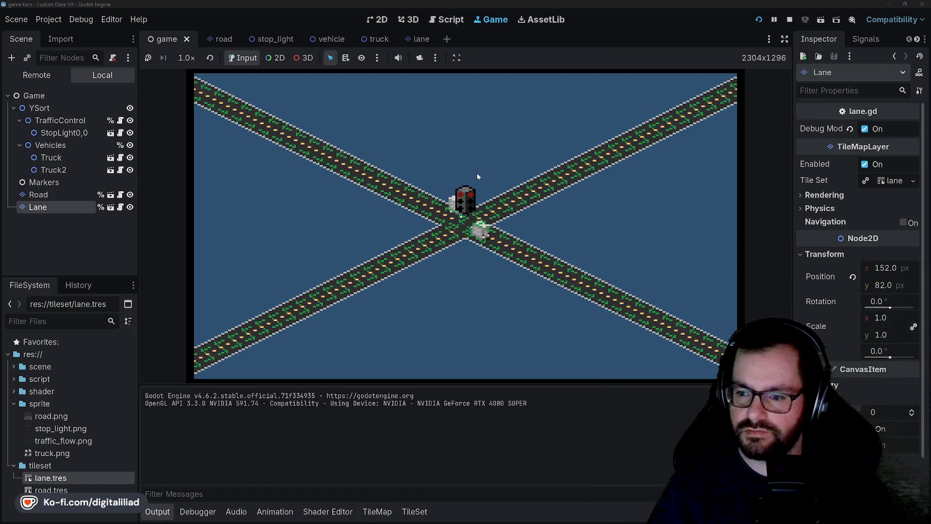
Drag the Lane layer above Road, test-run the game, and save the scene
{"action": "left_click", "coordinate": [790, 19]}
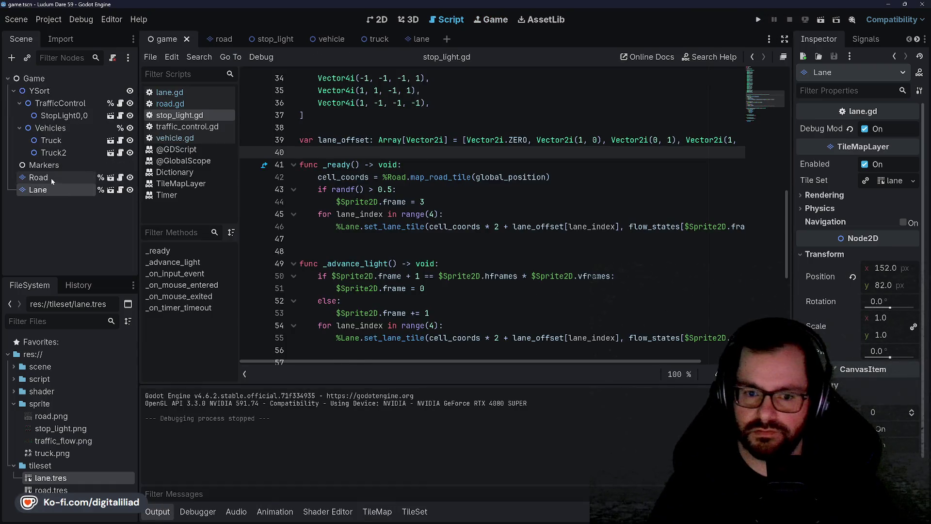
{"action": "left_click", "coordinate": [51, 178]}
{"action": "left_click", "coordinate": [48, 192]}
{"action": "left_click_drag", "start_coordinate": [54, 176], "coordinate": [55, 175]}
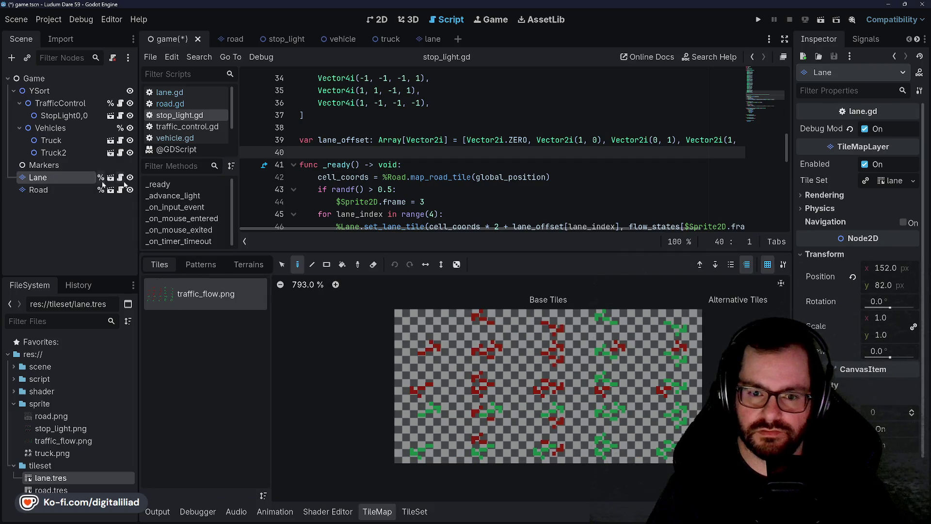
{"action": "left_click", "coordinate": [758, 19]}
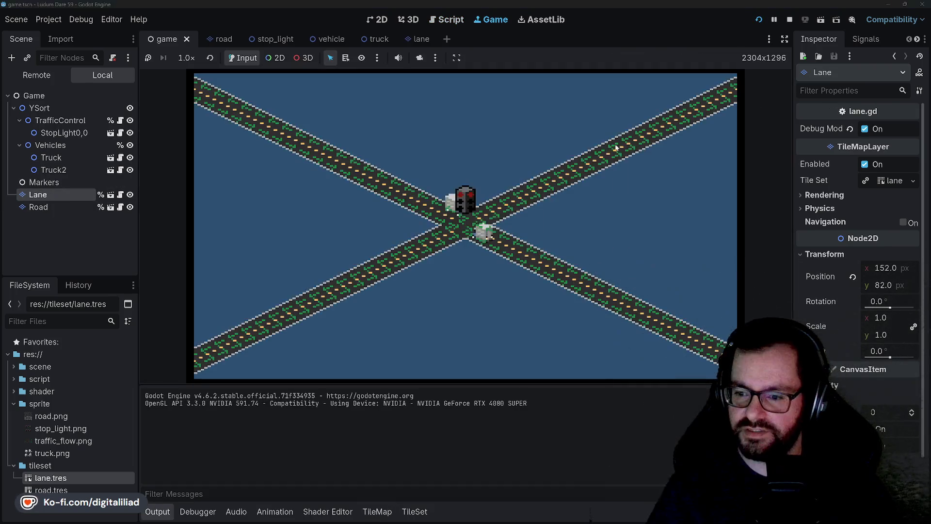
{"action": "left_click", "coordinate": [790, 19]}
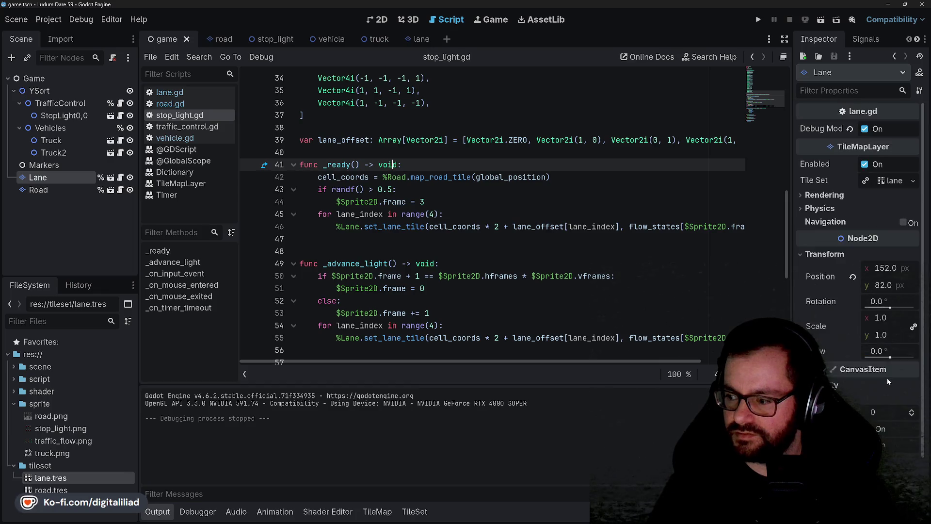
{"action": "left_click", "coordinate": [57, 177]}
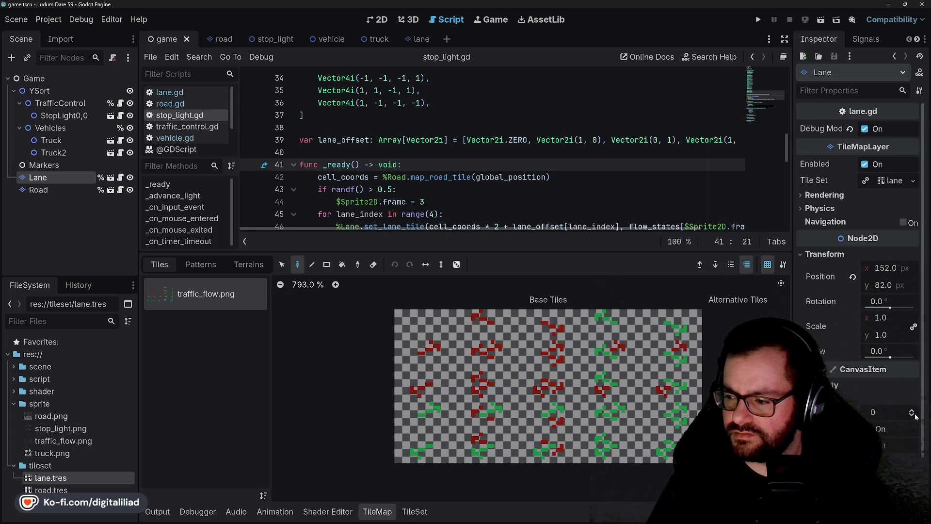
{"action": "key", "text": "ctrl+s"}
{"action": "left_click", "coordinate": [38, 190]}
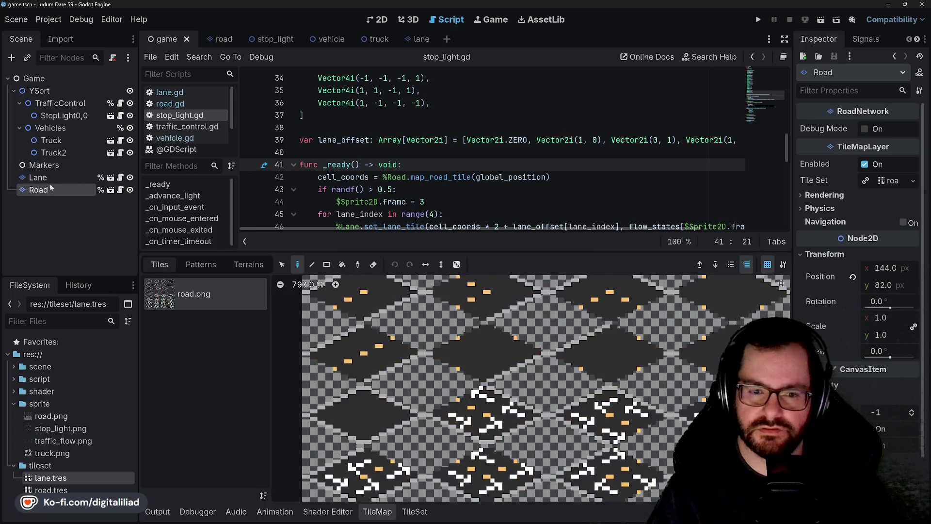
Move Lane and Road together to the top under Game and test-run the game
{"action": "left_click", "coordinate": [51, 181], "text": "shift"}
{"action": "left_click_drag", "start_coordinate": [53, 86], "coordinate": [54, 87]}
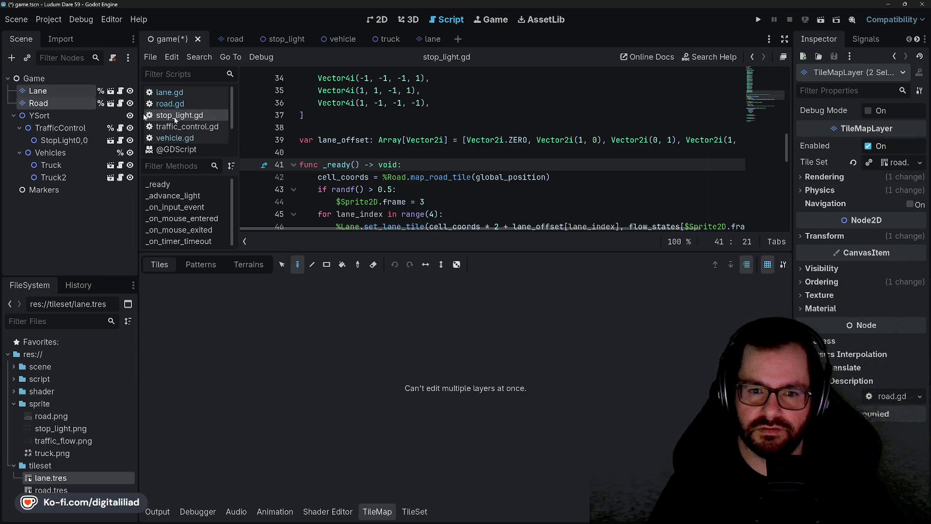
{"action": "left_click", "coordinate": [339, 115]}
{"action": "left_click", "coordinate": [757, 19]}
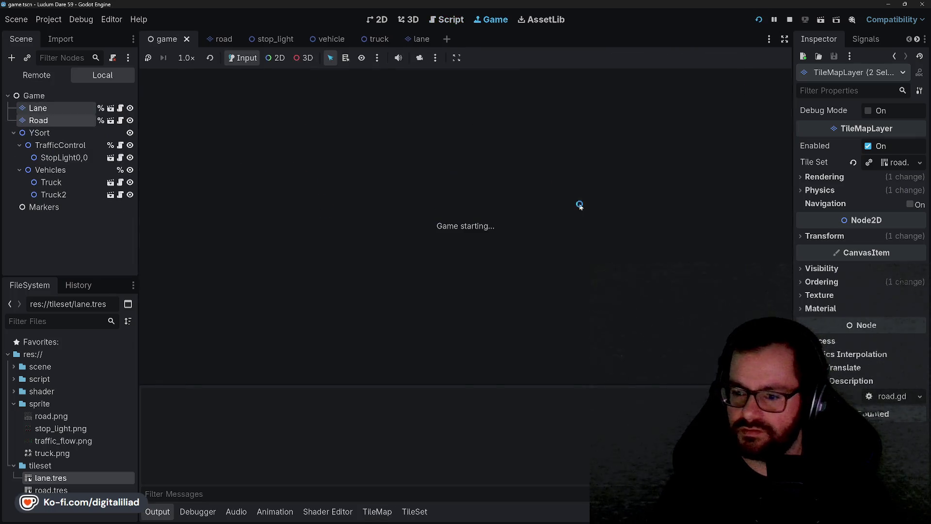
{"action": "left_click", "coordinate": [790, 21]}
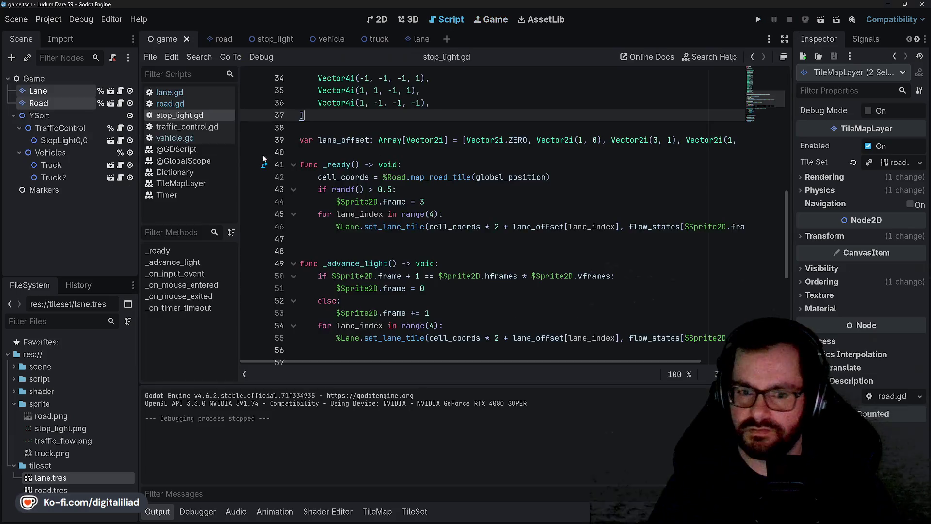
Reorder Road above Lane, then play the game and advance the stop light twice
{"action": "left_click", "coordinate": [51, 104]}
{"action": "left_click_drag", "start_coordinate": [58, 86], "coordinate": [59, 87]}
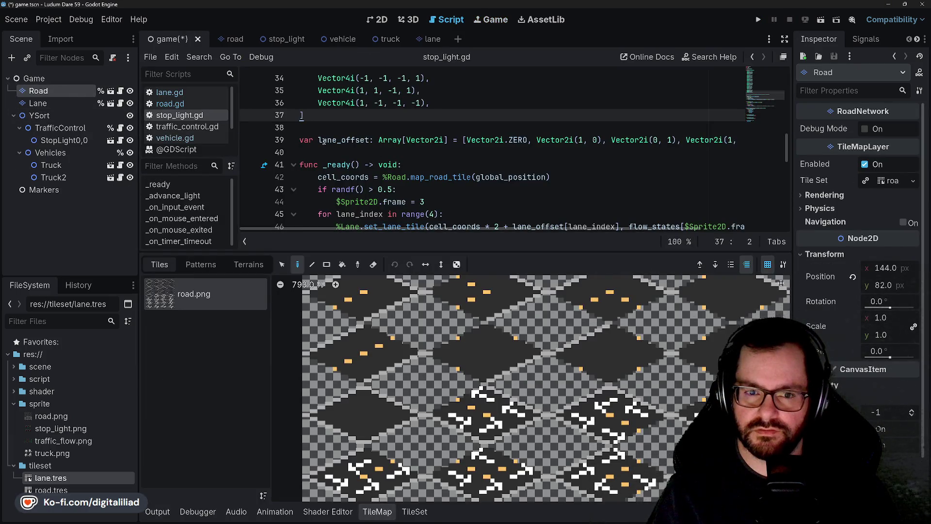
{"action": "left_click", "coordinate": [340, 152]}
{"action": "left_click", "coordinate": [760, 19]}
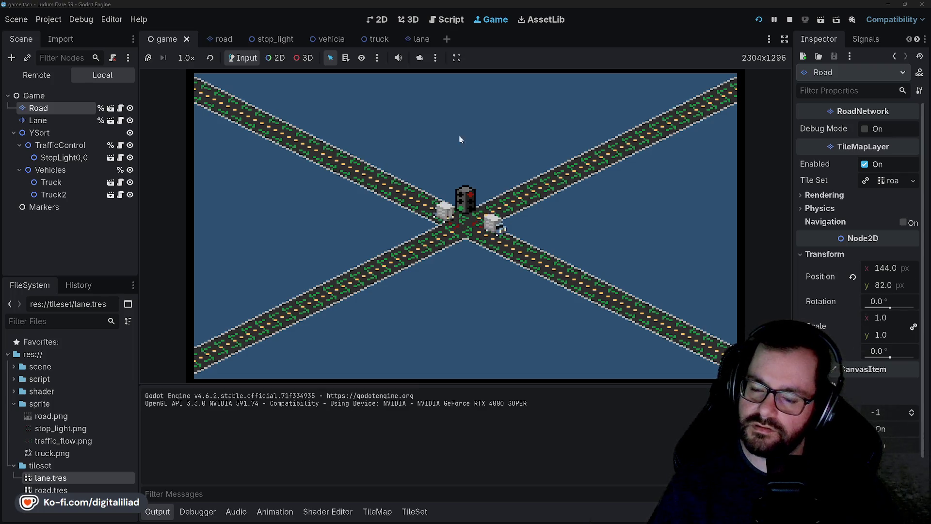
{"action": "left_click", "coordinate": [466, 219]}
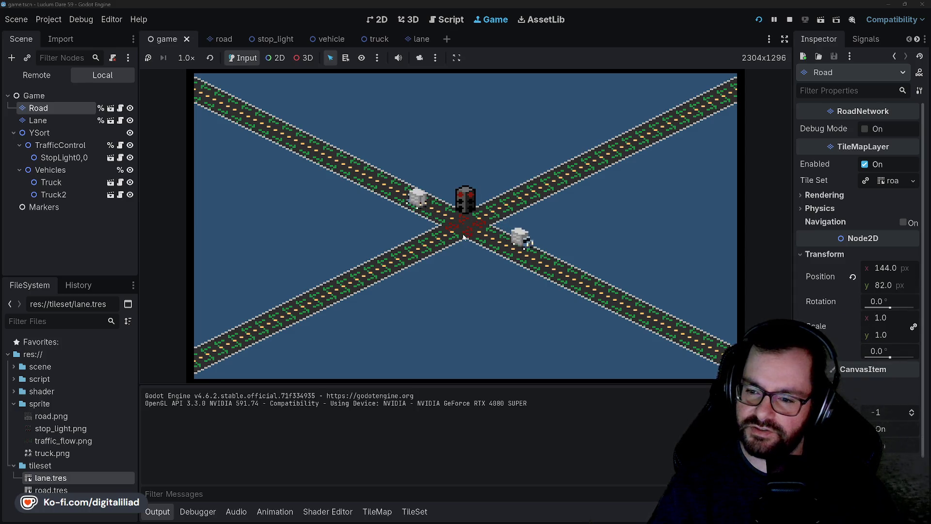
{"action": "left_click", "coordinate": [464, 200]}
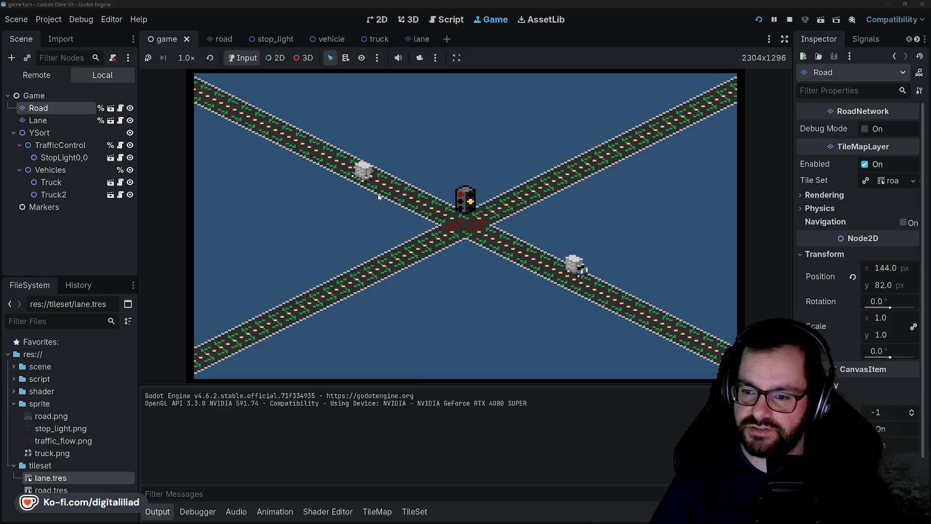
{"action": "left_click", "coordinate": [790, 21]}
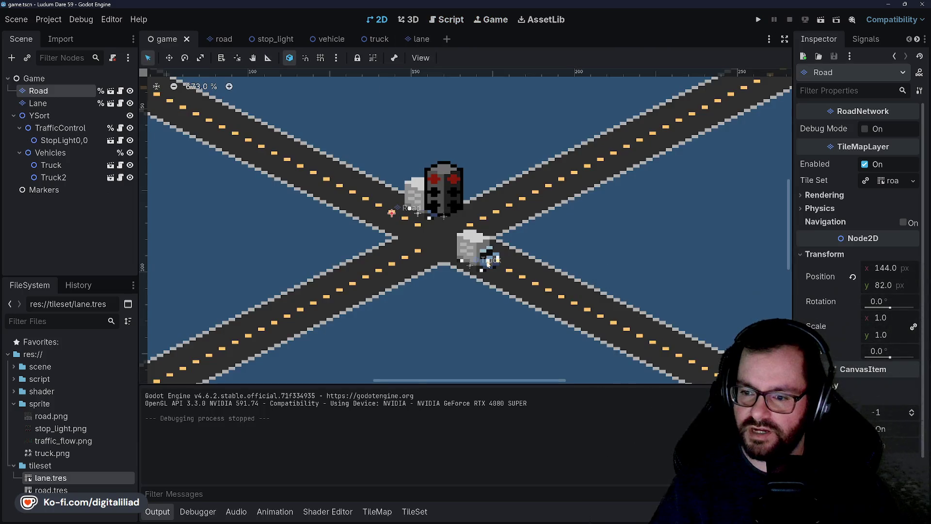
Set Truck's Direction x to 1 and Truck2's to -1, then save and run the game
{"action": "left_click", "coordinate": [477, 258]}
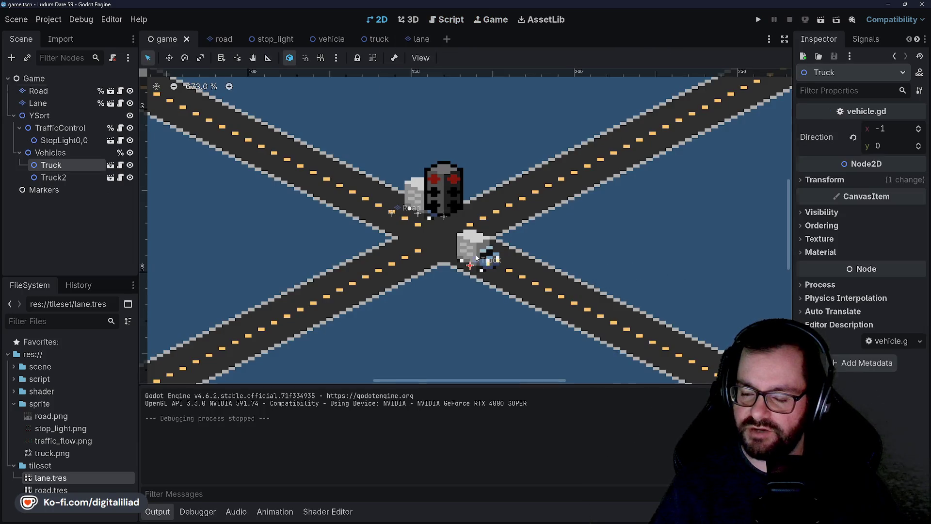
{"action": "left_click", "coordinate": [892, 132]}
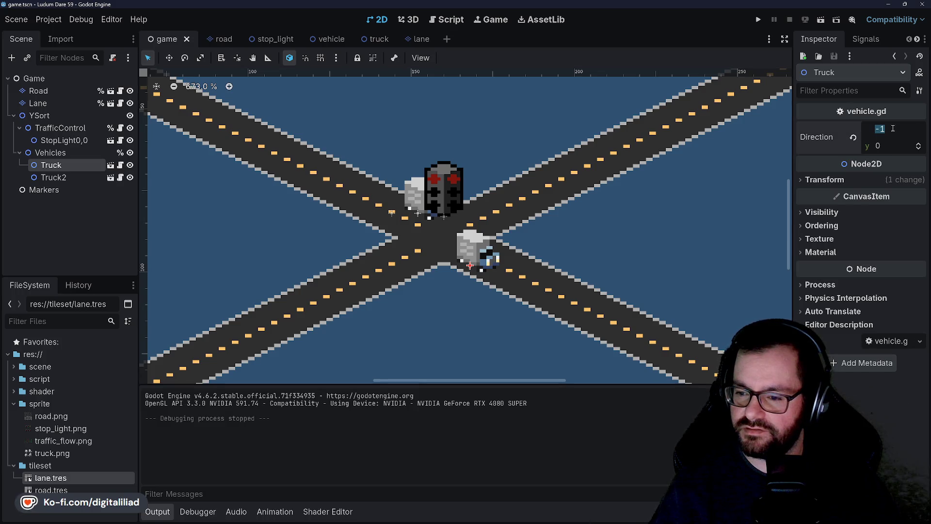
{"action": "type", "text": "1"}
{"action": "key", "text": "Return"}
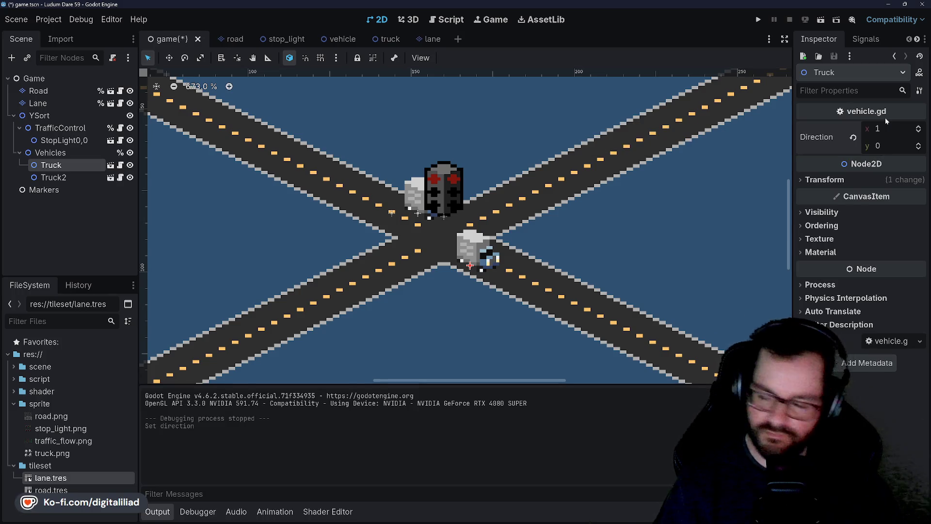
{"action": "left_click", "coordinate": [83, 178]}
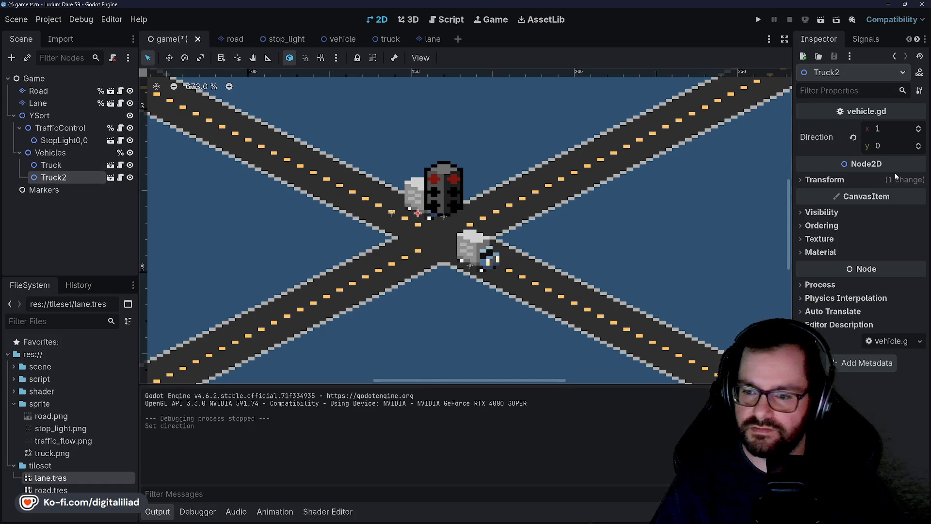
{"action": "left_click", "coordinate": [891, 129]}
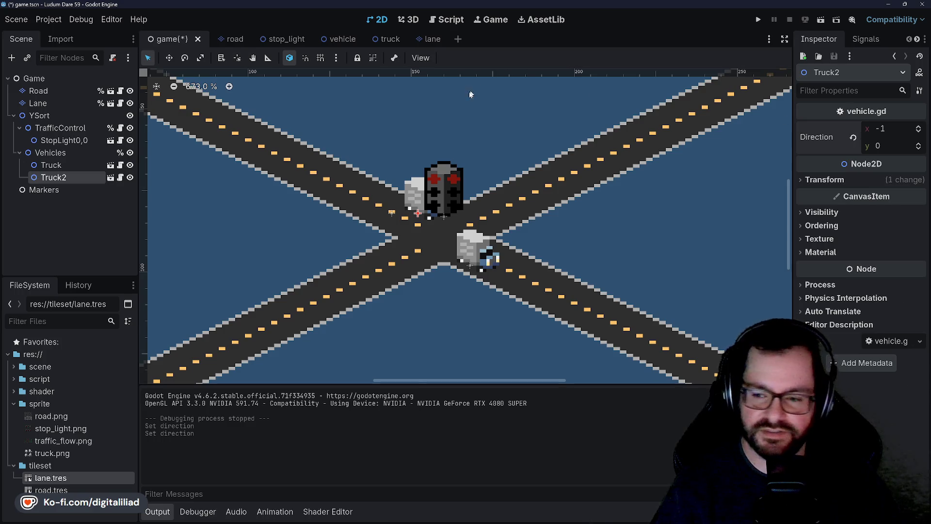
{"action": "left_click", "coordinate": [562, 88]}
{"action": "key", "text": "ctrl+s"}
{"action": "left_click", "coordinate": [758, 20]}
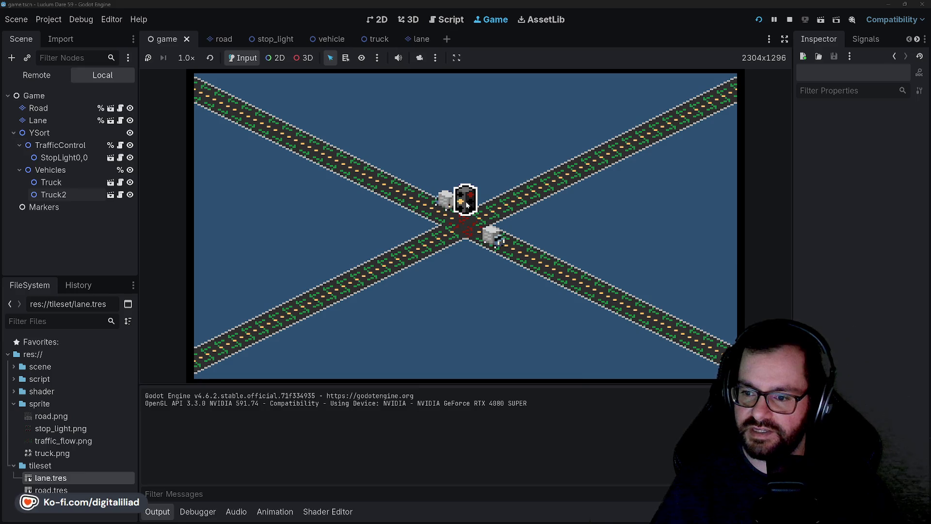
Click the stop light four times to cycle its signals as the trucks drive, then stop the game
{"action": "left_click", "coordinate": [465, 201]}
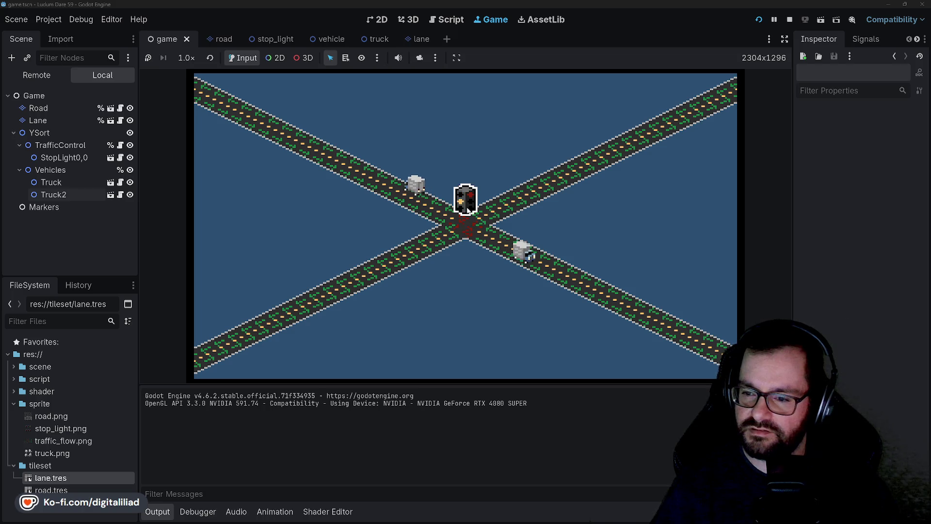
{"action": "left_click", "coordinate": [460, 191]}
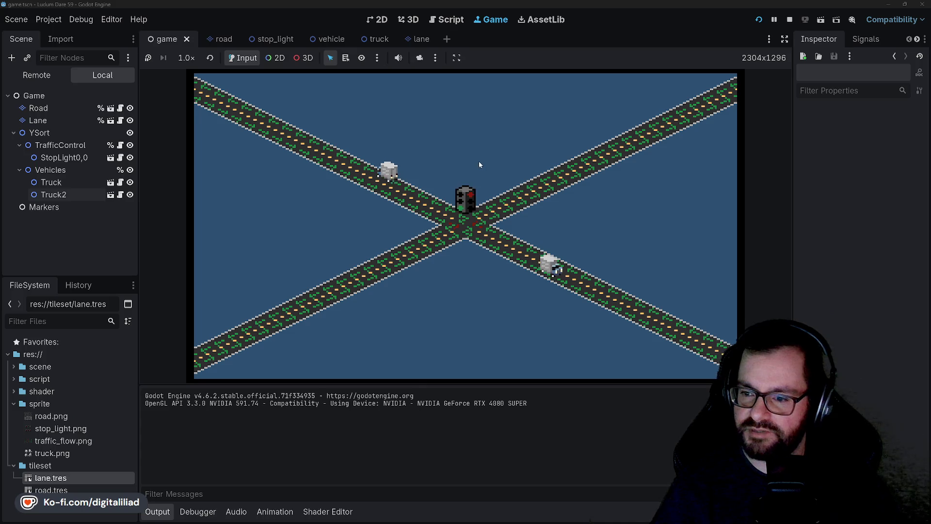
{"action": "left_click", "coordinate": [466, 199]}
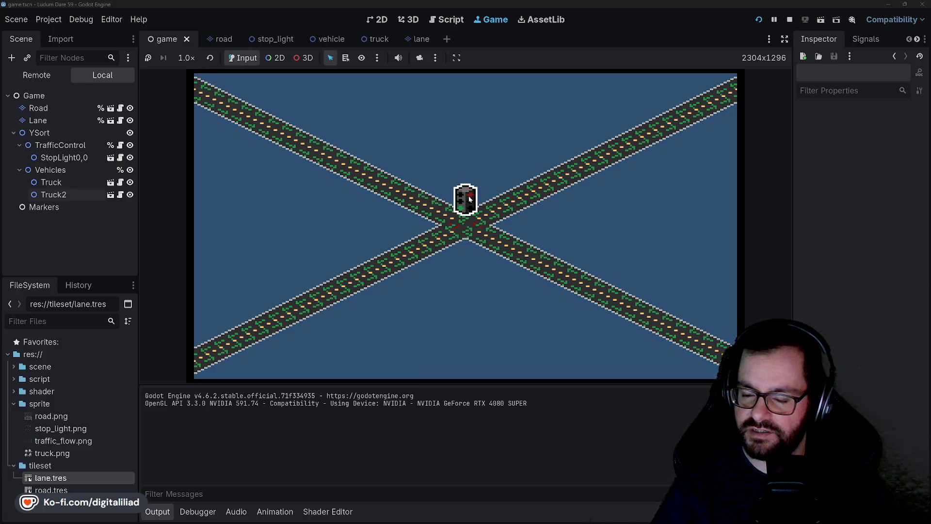
{"action": "left_click", "coordinate": [467, 205]}
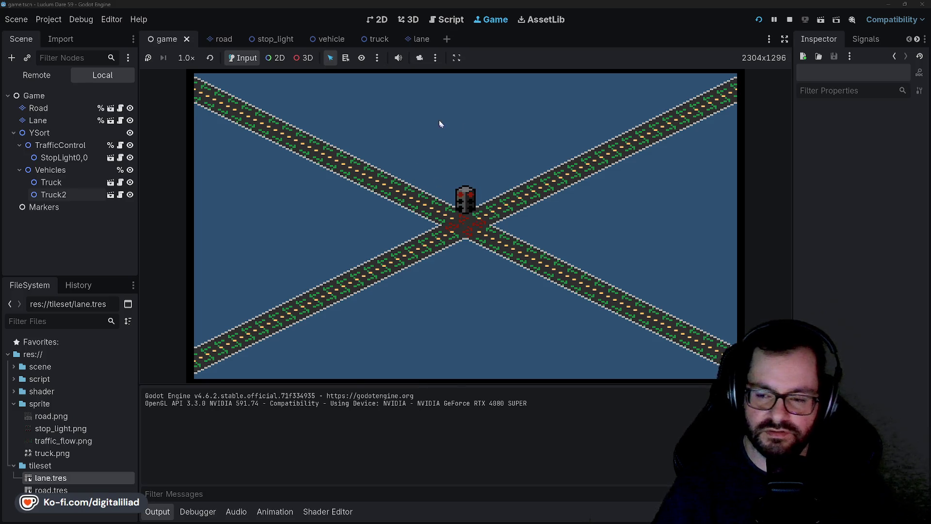
{"action": "left_click", "coordinate": [790, 20]}
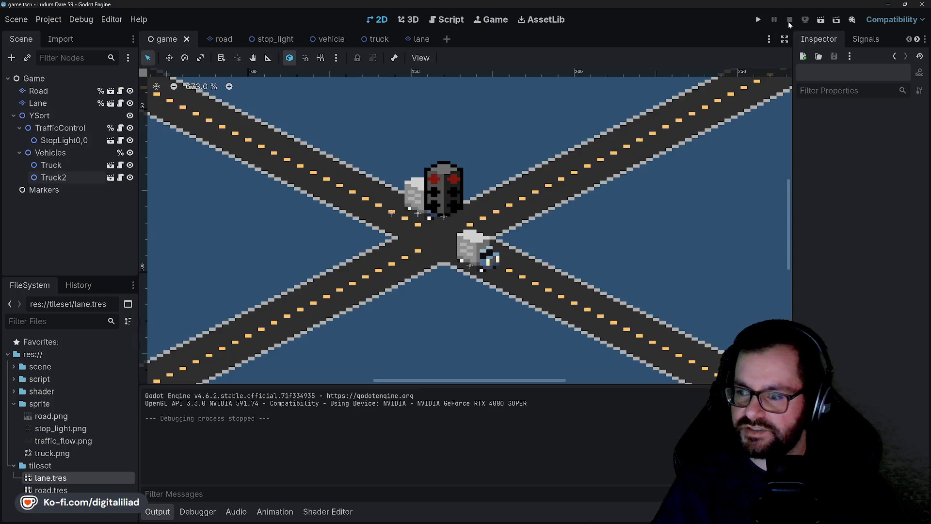
Zoom out, select Truck2 to check its direction, deselect it, and bring Aseprite to the front
{"action": "scroll", "coordinate": [452, 190], "scroll_direction": "down", "scroll_amount": 3}
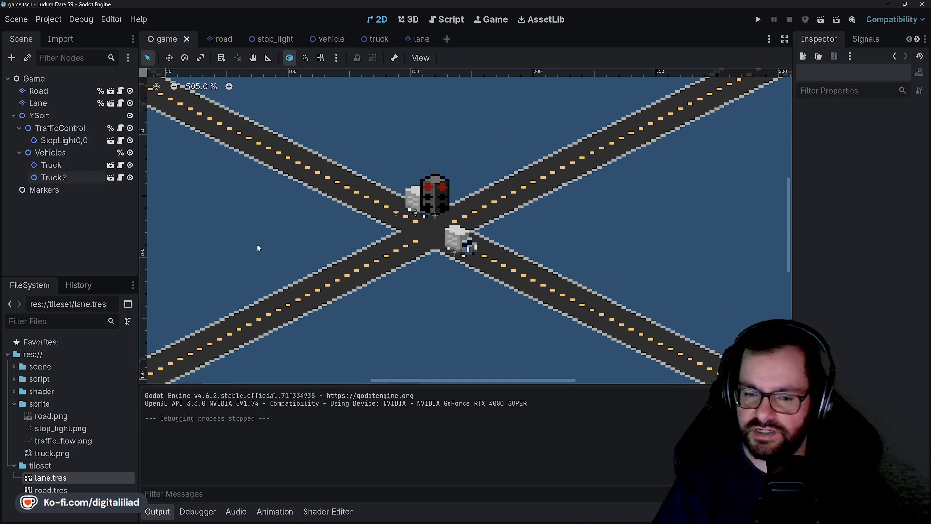
{"action": "left_click", "coordinate": [53, 178]}
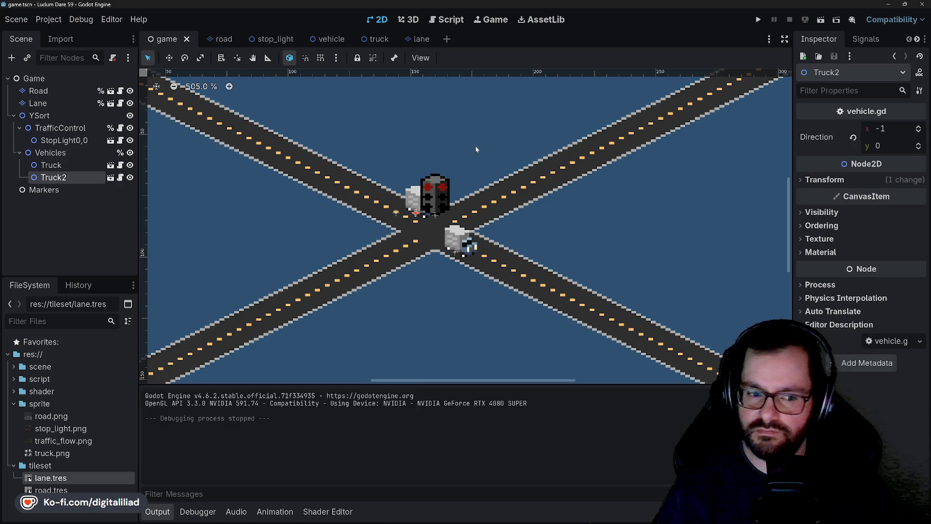
{"action": "scroll", "coordinate": [435, 235], "scroll_direction": "down", "scroll_amount": 3}
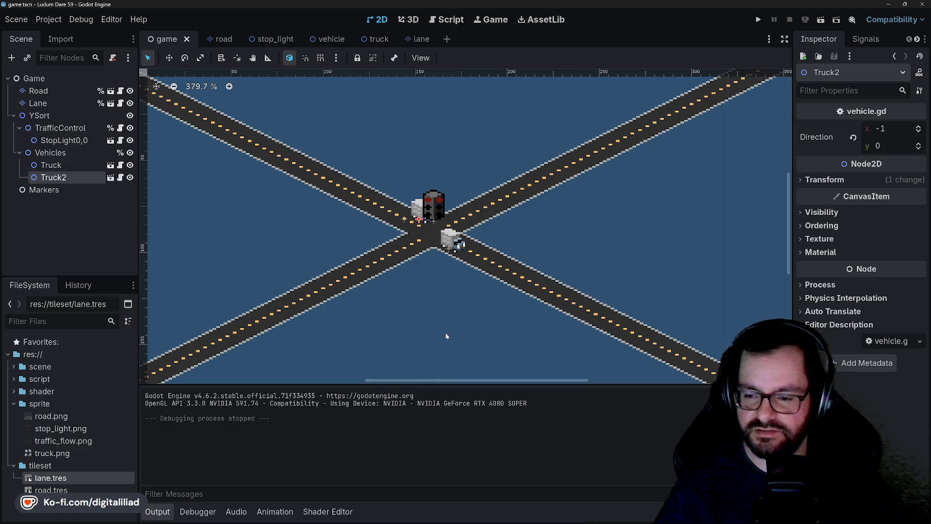
{"action": "left_click", "coordinate": [447, 311]}
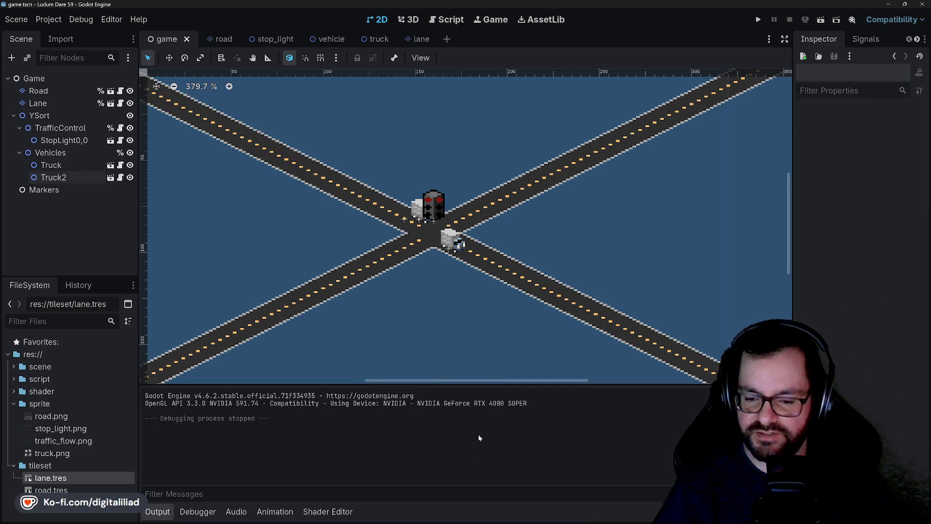
{"action": "mouse_move", "coordinate": [458, 509]}
{"action": "left_click", "coordinate": [498, 516]}
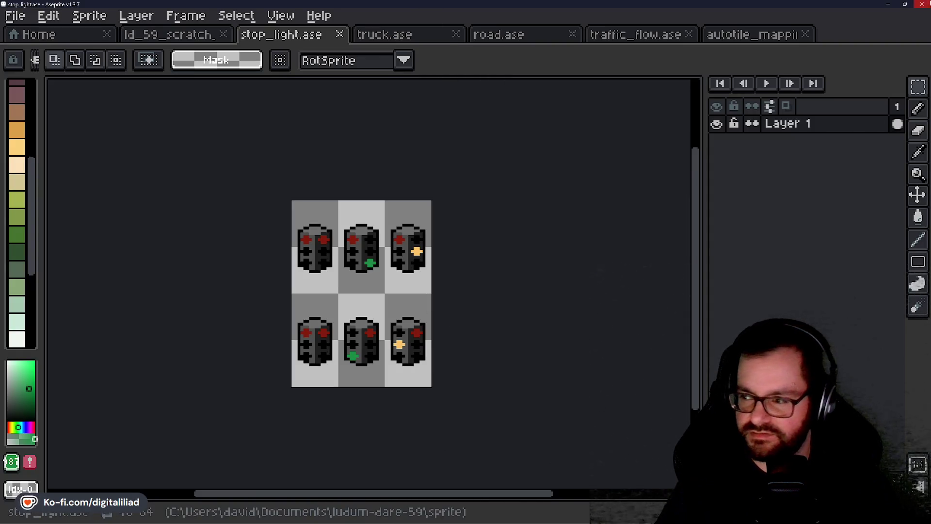
Switch from Aseprite back to the Godot editor from the taskbar
{"action": "left_click", "coordinate": [595, 515]}
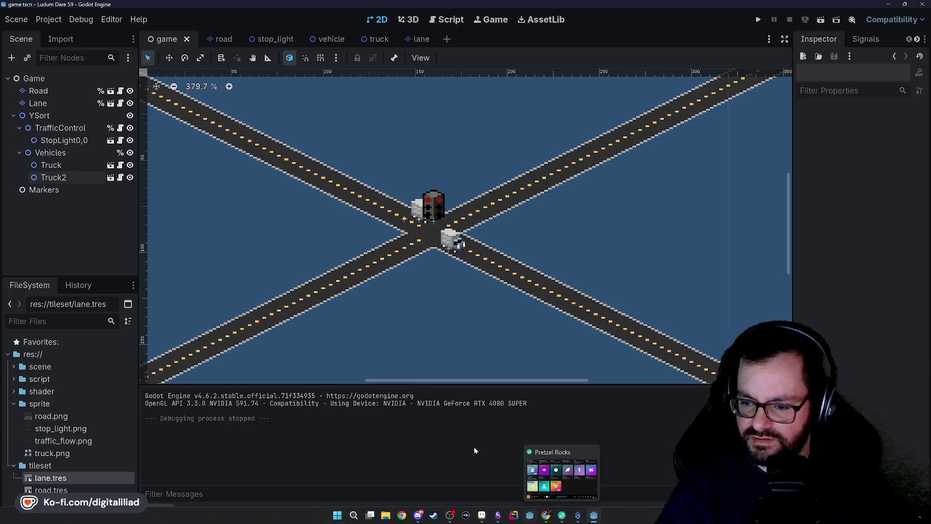
Select the Truck node and open its vehicle.gd script
{"action": "left_click", "coordinate": [90, 166]}
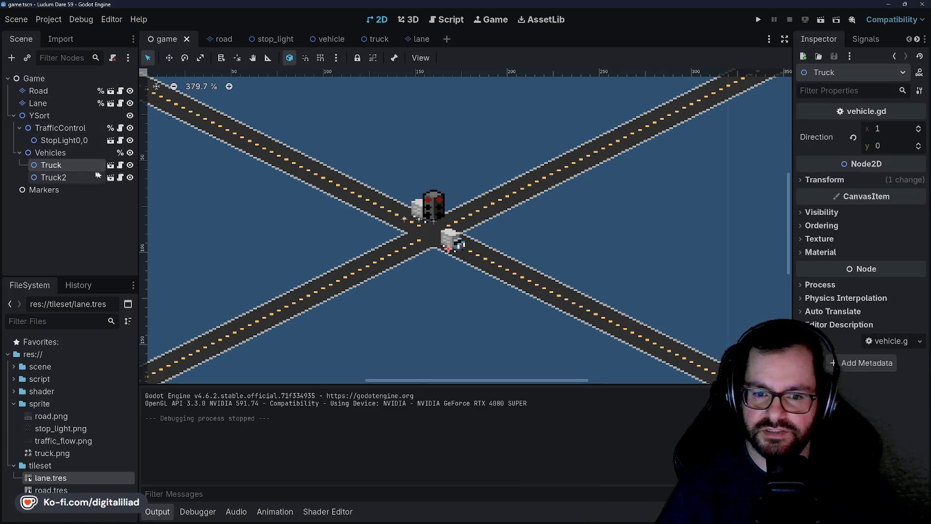
{"action": "left_click", "coordinate": [120, 167]}
{"action": "scroll", "coordinate": [383, 233], "scroll_direction": "down", "scroll_amount": 1}
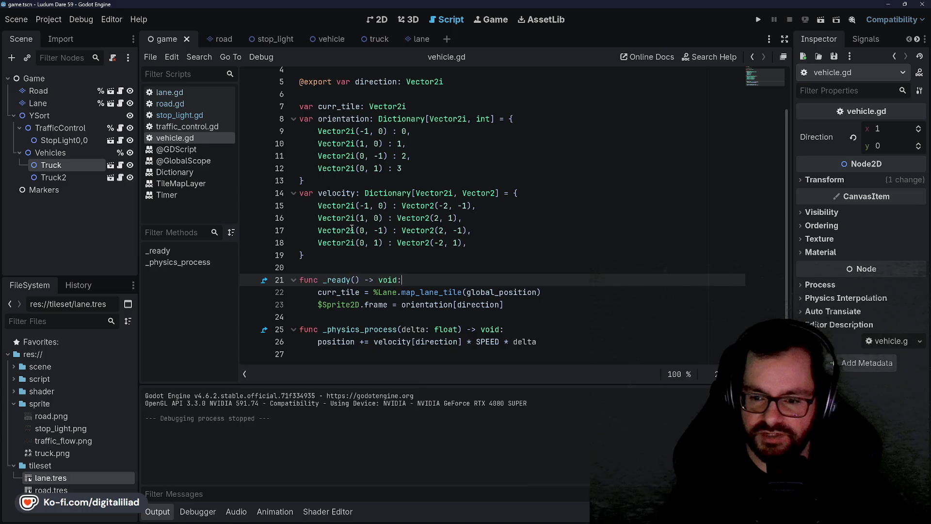
{"action": "left_click", "coordinate": [340, 252]}
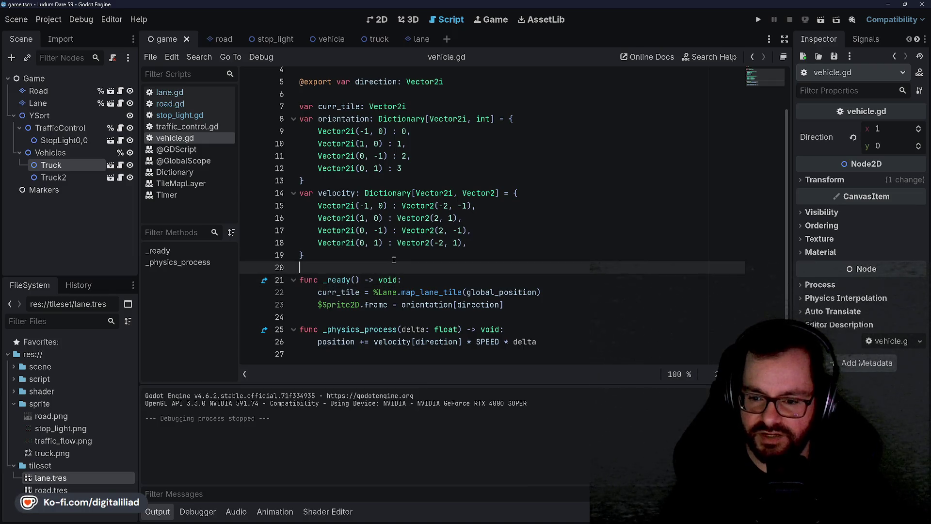
Read through _ready, highlighting curr_tile and stepping between lines 22 and 23
{"action": "left_click", "coordinate": [444, 285]}
{"action": "left_click", "coordinate": [538, 309]}
{"action": "key", "text": "Down"}
{"action": "key", "text": "Down"}
{"action": "key", "text": "Down"}
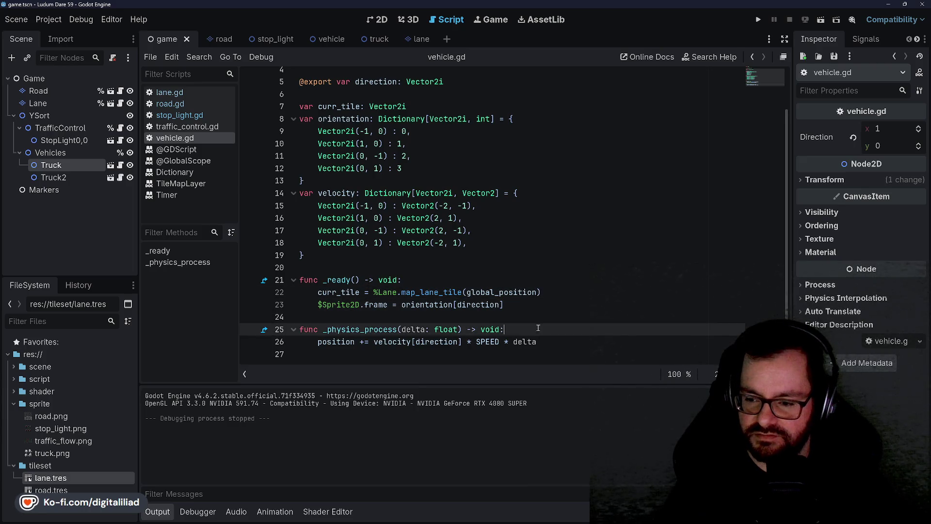
{"action": "left_click", "coordinate": [320, 316]}
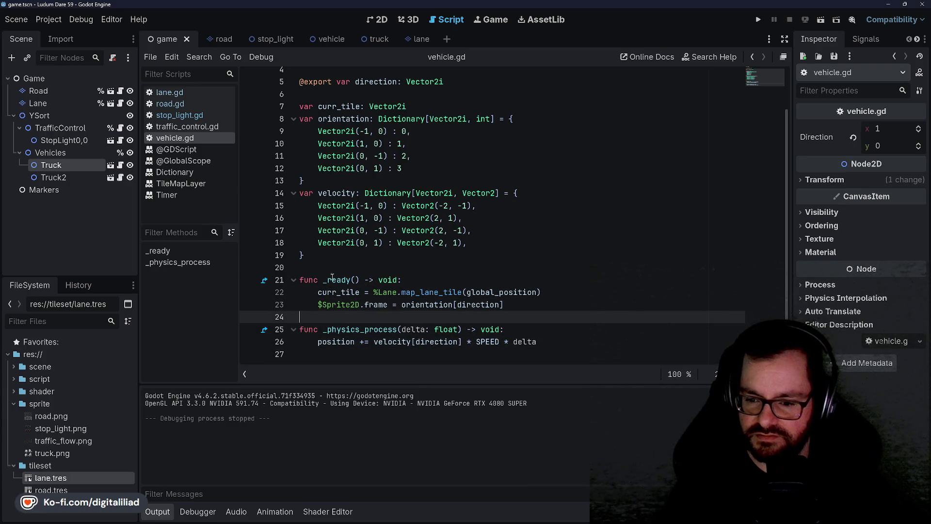
{"action": "left_click", "coordinate": [414, 270]}
{"action": "left_click", "coordinate": [410, 284]}
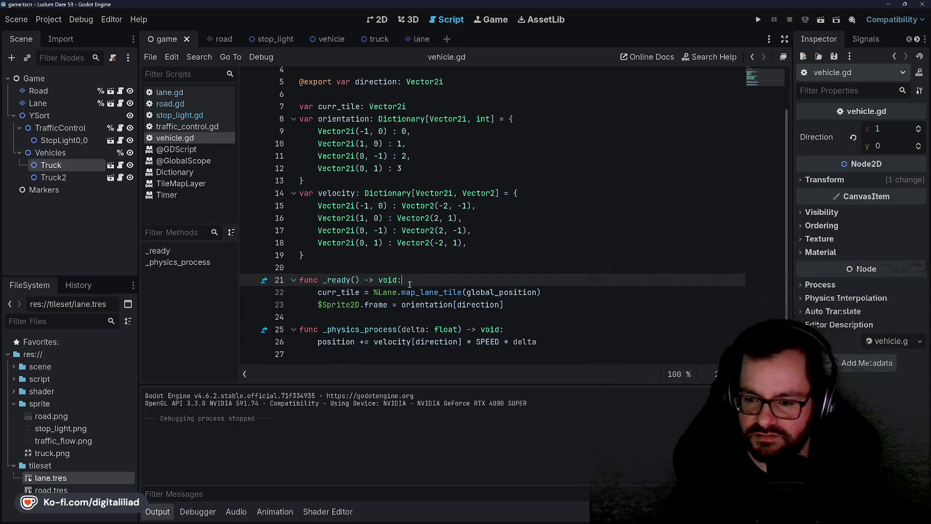
{"action": "left_click", "coordinate": [359, 317]}
{"action": "left_click", "coordinate": [465, 268]}
{"action": "left_click", "coordinate": [477, 277]}
{"action": "key", "text": "Down"}
{"action": "key", "text": "Down"}
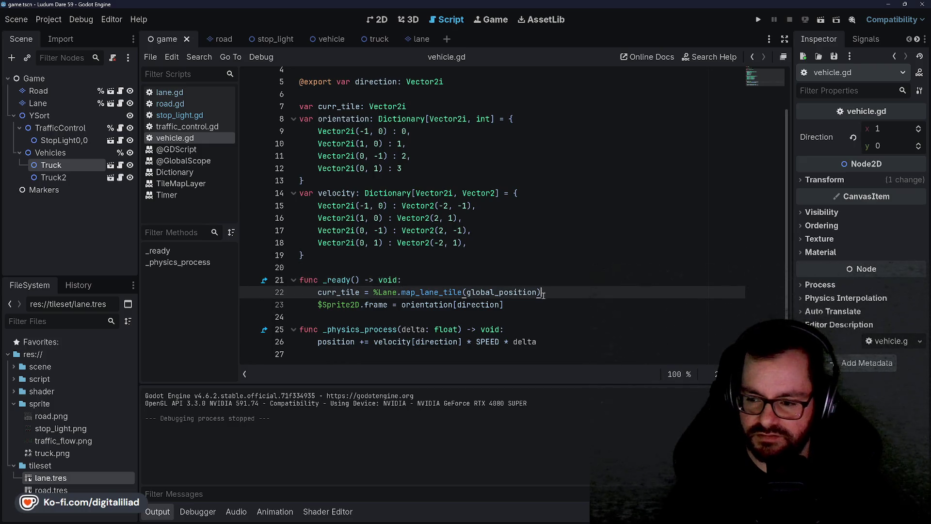
{"action": "double_click", "coordinate": [338, 293]}
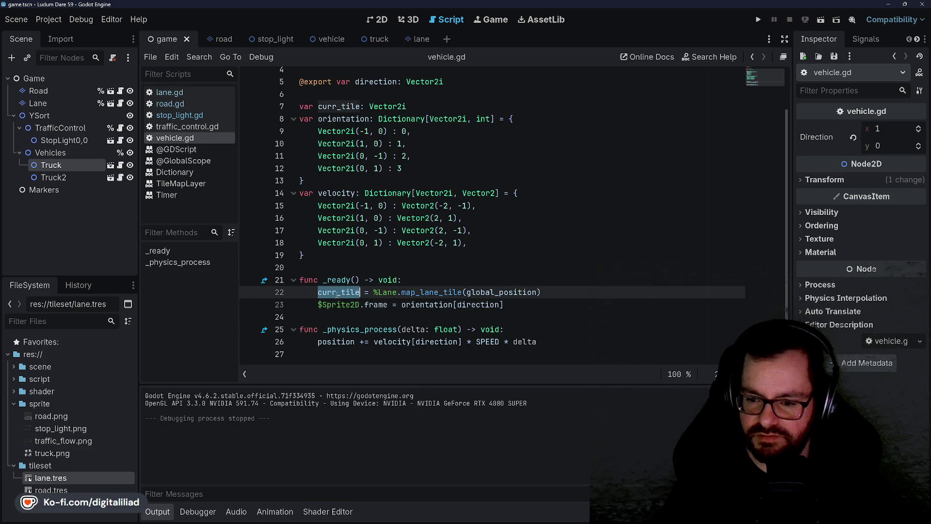
{"action": "left_click", "coordinate": [412, 304]}
{"action": "double_click", "coordinate": [354, 295]}
{"action": "left_click", "coordinate": [379, 282]}
{"action": "key", "text": "Down"}
{"action": "key", "text": "Down"}
{"action": "key", "text": "End"}
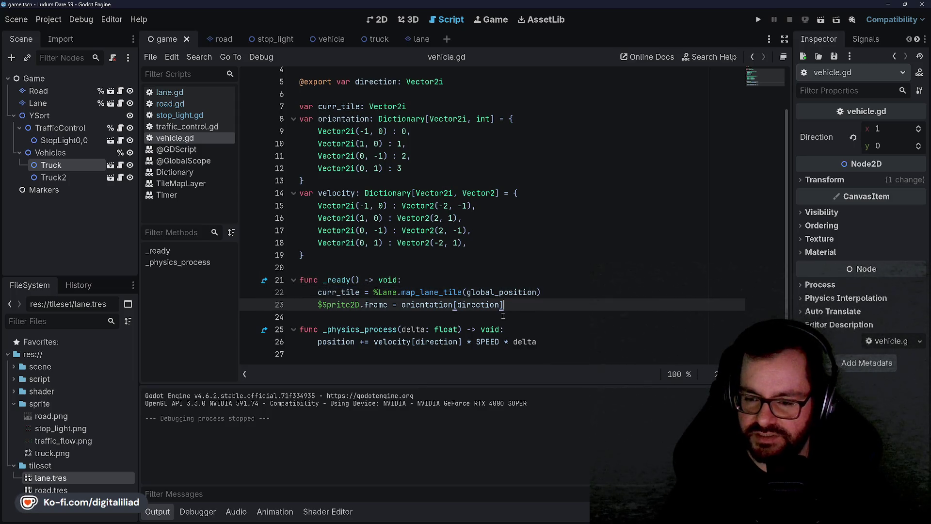
{"action": "left_click", "coordinate": [566, 290]}
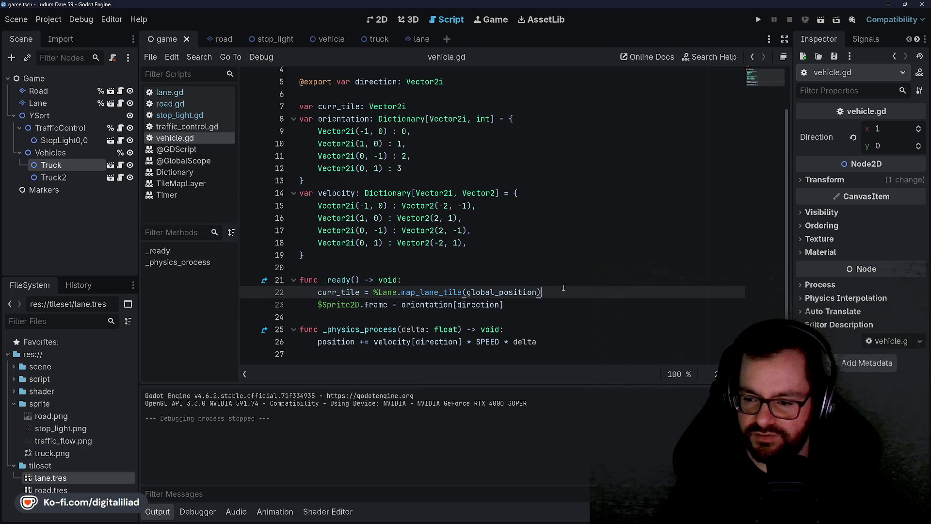
{"action": "key", "text": "Down"}
{"action": "key", "text": "Down"}
{"action": "key", "text": "Up"}
{"action": "key", "text": "Up"}
{"action": "key", "text": "Down"}
{"action": "key", "text": "Up"}
{"action": "key", "text": "Down"}
{"action": "key", "text": "Up"}
{"action": "key", "text": "Down"}
Review the start of _ready, moving between blank line 20, the function header and lines 24-26
{"action": "key", "text": "Up"}
{"action": "key", "text": "Up"}
{"action": "key", "text": "Up"}
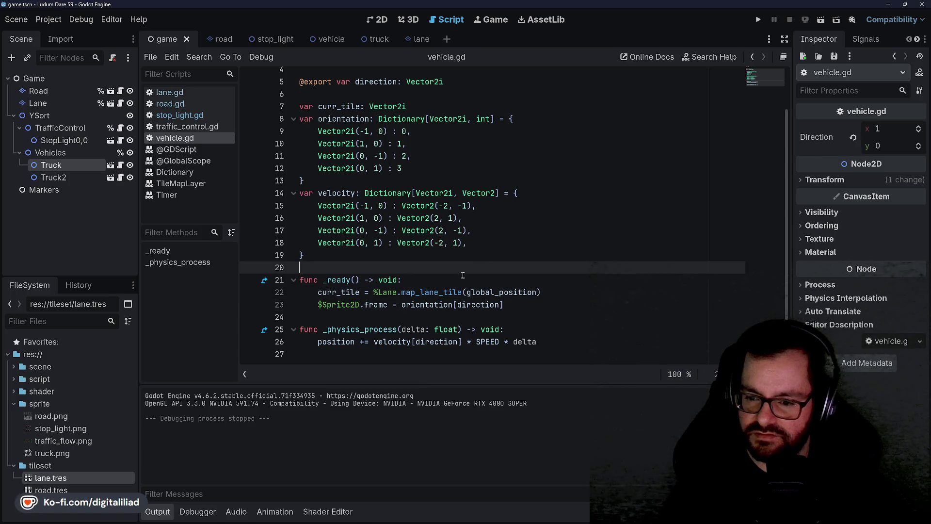
{"action": "key", "text": "Down"}
{"action": "key", "text": "Down"}
{"action": "key", "text": "Up"}
{"action": "key", "text": "Down"}
{"action": "key", "text": "Up"}
{"action": "key", "text": "Down"}
{"action": "key", "text": "Up"}
{"action": "key", "text": "Up"}
{"action": "key", "text": "Down"}
{"action": "key", "text": "Down"}
{"action": "key", "text": "Up"}
{"action": "key", "text": "Down"}
{"action": "key", "text": "Up"}
{"action": "key", "text": "Down"}
{"action": "key", "text": "Up"}
{"action": "key", "text": "Down"}
{"action": "key", "text": "Up"}
{"action": "key", "text": "Up"}
{"action": "key", "text": "Down"}
{"action": "key", "text": "Down"}
{"action": "key", "text": "Up"}
{"action": "key", "text": "Up"}
{"action": "key", "text": "Down"}
{"action": "key", "text": "Down"}
{"action": "key", "text": "Up"}
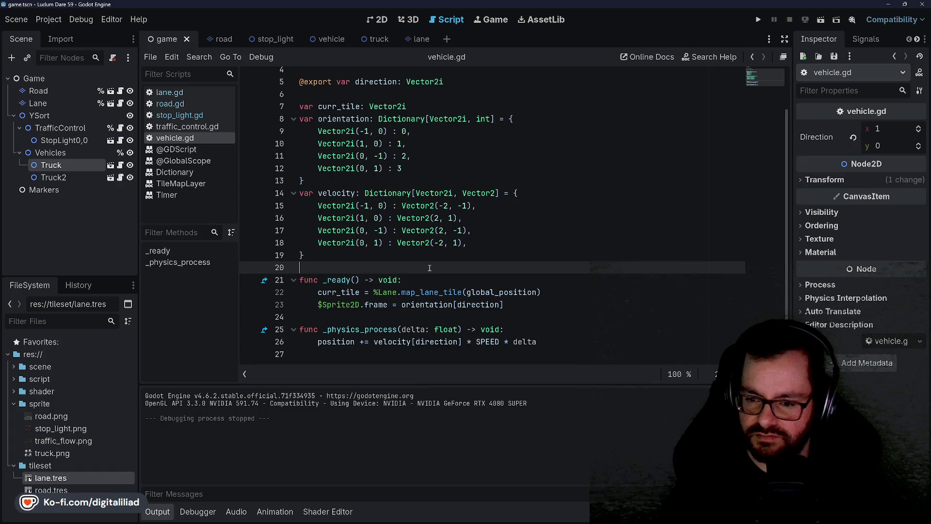
{"action": "key", "text": "Up"}
{"action": "key", "text": "Down"}
{"action": "key", "text": "Down"}
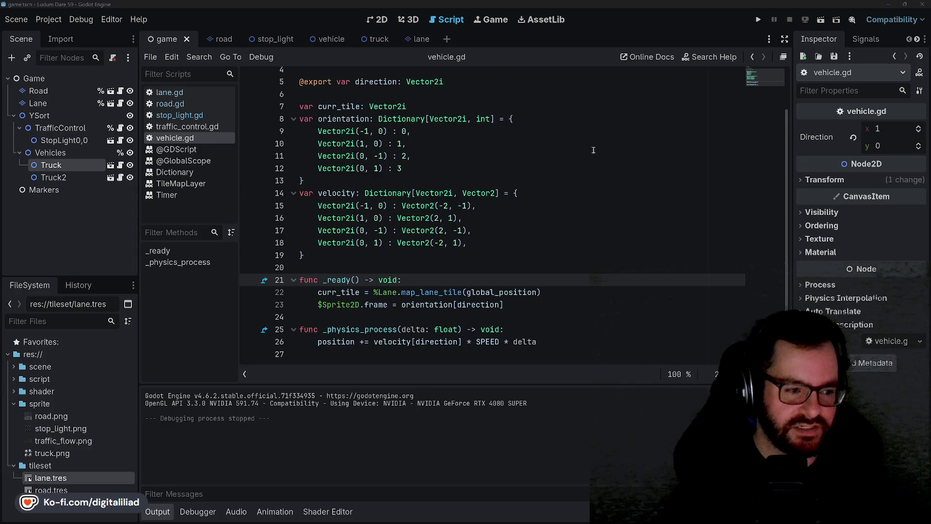
{"action": "left_click", "coordinate": [339, 264]}
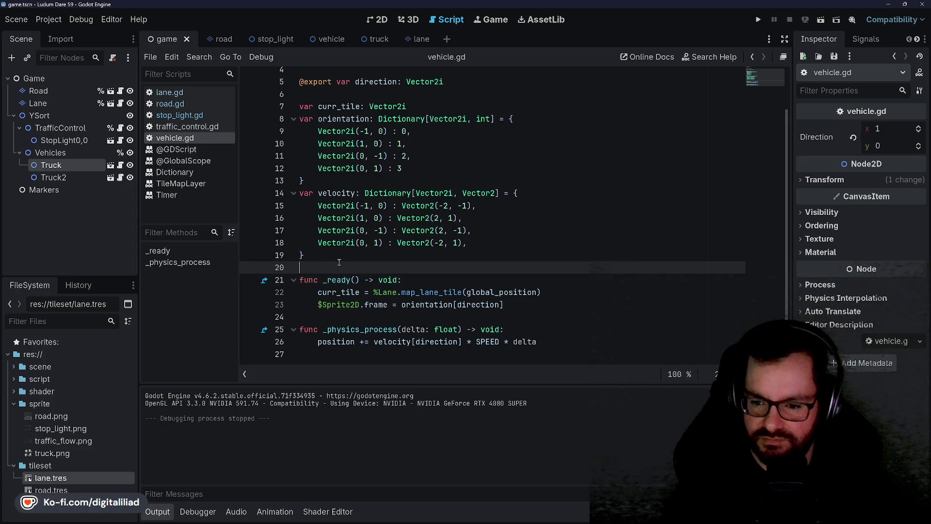
{"action": "left_click", "coordinate": [439, 279]}
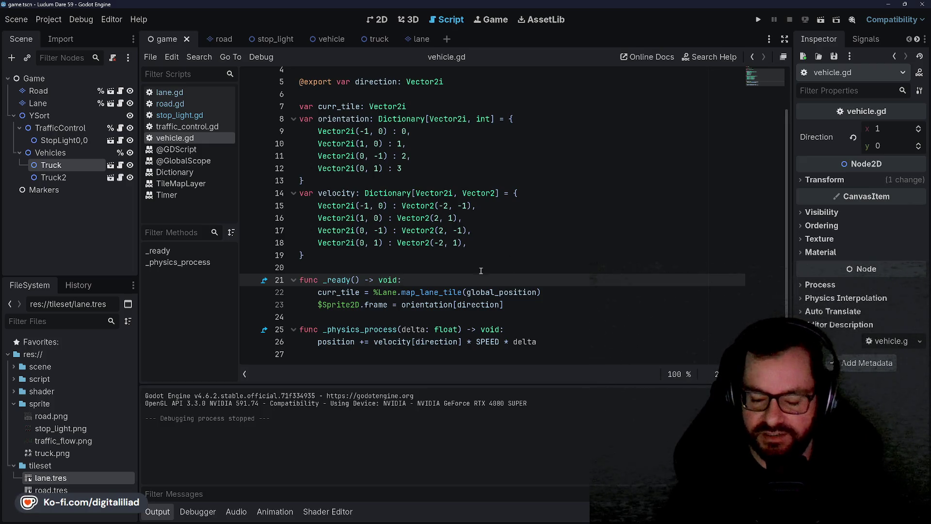
{"action": "left_click", "coordinate": [425, 262]}
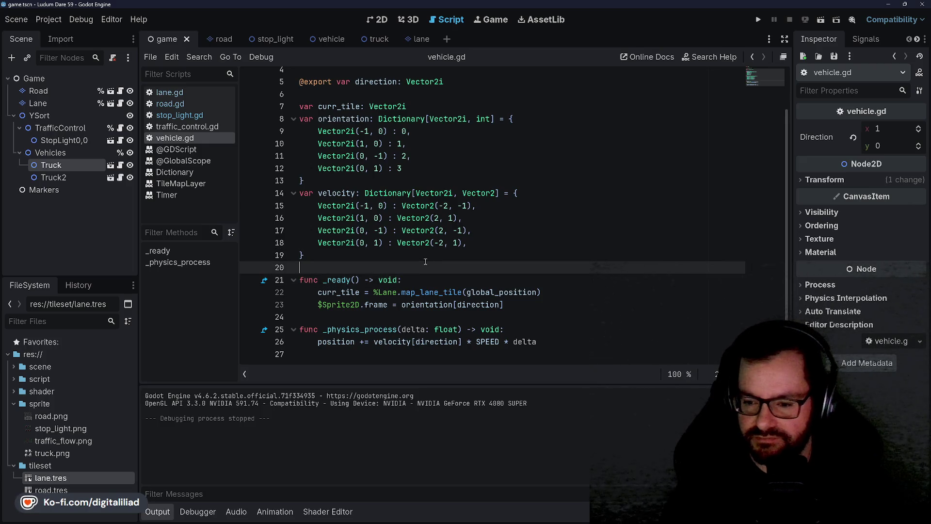
{"action": "left_click", "coordinate": [416, 276]}
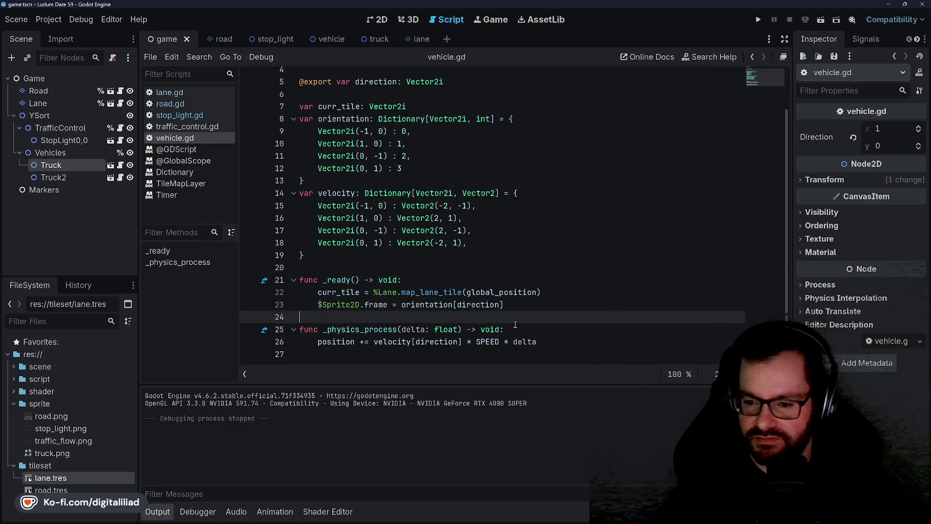
{"action": "left_click", "coordinate": [567, 344]}
{"action": "left_click", "coordinate": [362, 316]}
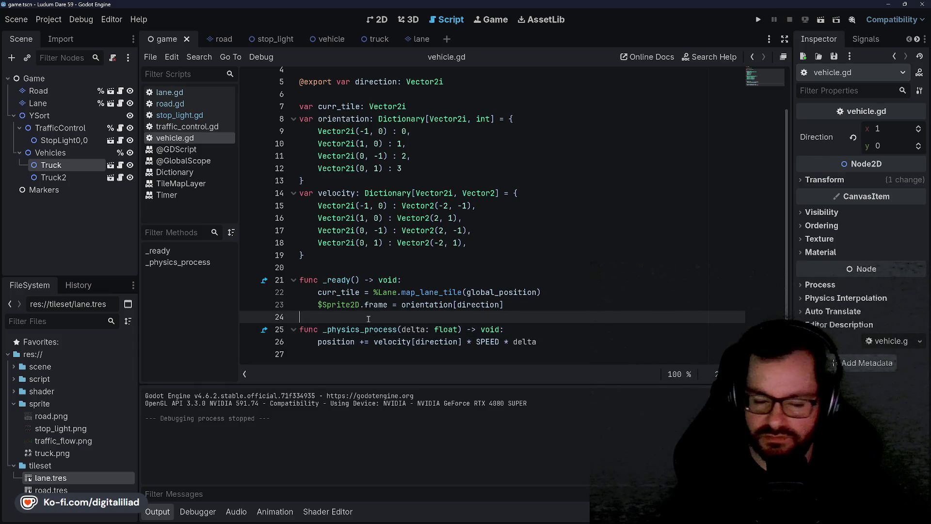
Add a blank line after vehicle.gd's _ready function, deleting the extra one inserted
{"action": "key", "text": "Return"}
{"action": "scroll", "coordinate": [369, 318], "scroll_direction": "down", "scroll_amount": 1}
{"action": "left_click", "coordinate": [355, 267]}
{"action": "left_click", "coordinate": [341, 281]}
{"action": "left_click", "coordinate": [370, 303]}
{"action": "left_click", "coordinate": [383, 293]}
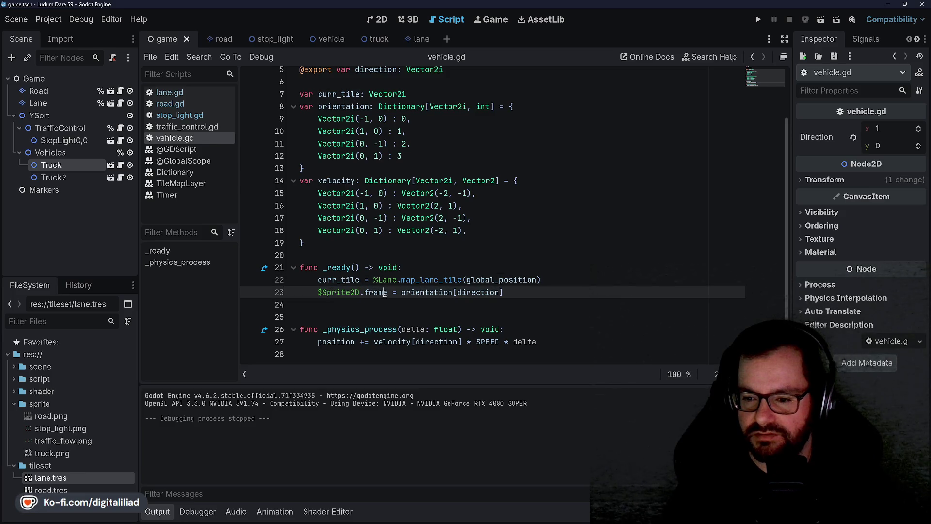
{"action": "left_click", "coordinate": [453, 280]}
{"action": "key", "text": "Down"}
{"action": "key", "text": "Up"}
{"action": "key", "text": "Down"}
{"action": "key", "text": "Up"}
{"action": "key", "text": "Down"}
{"action": "key", "text": "Down"}
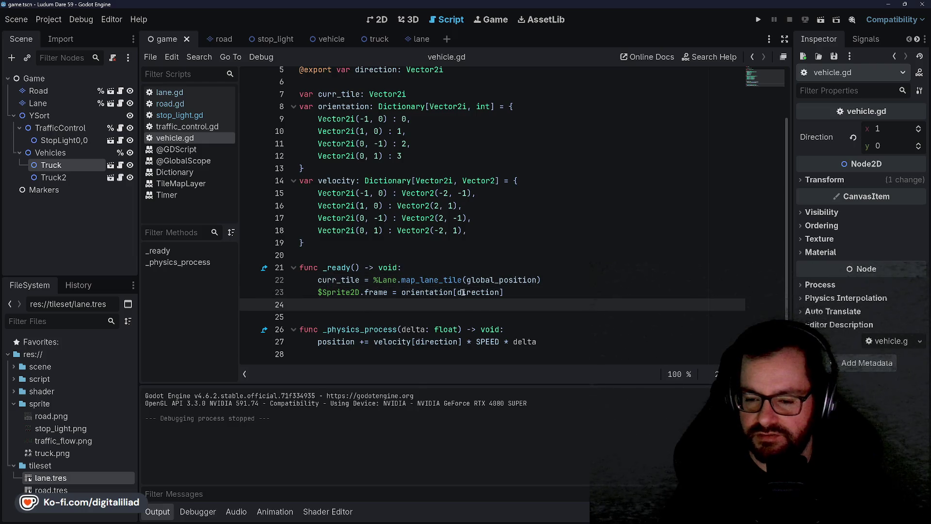
{"action": "key", "text": "Return"}
{"action": "key", "text": "Up"}
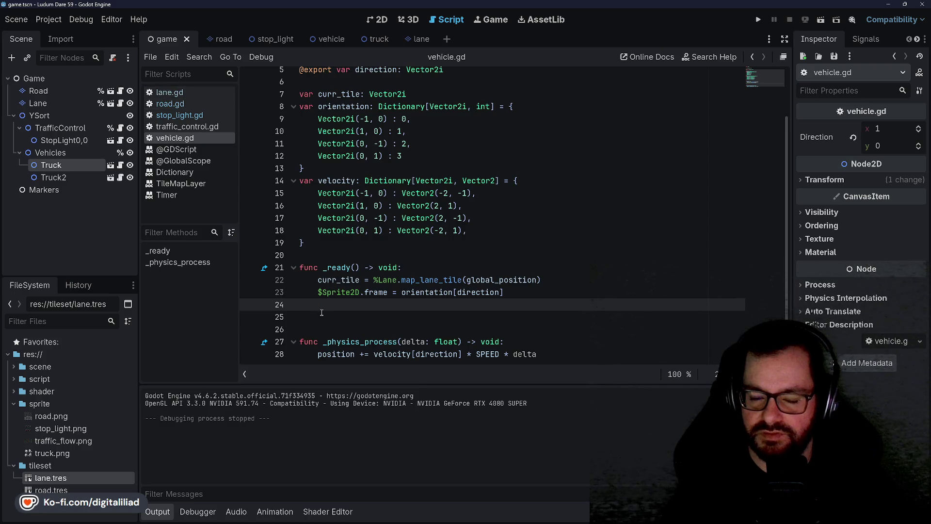
{"action": "key", "text": "Delete"}
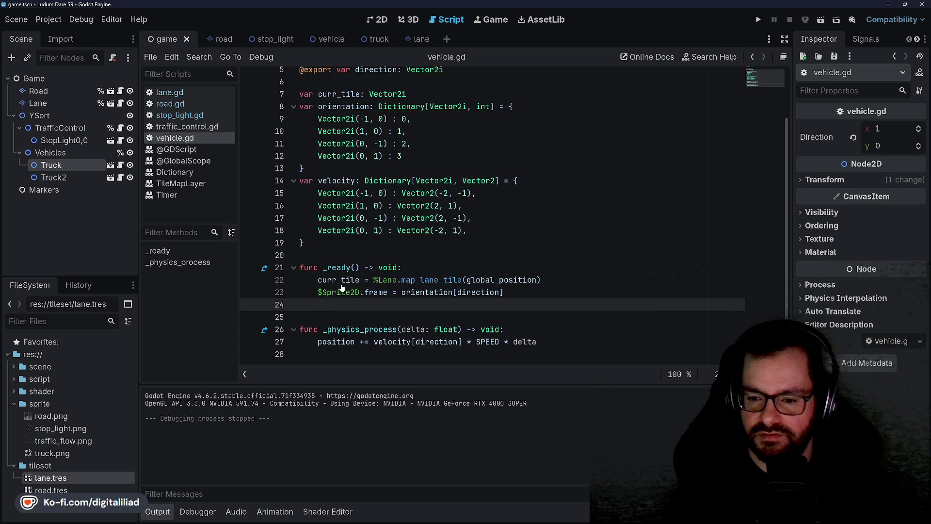
{"action": "left_click", "coordinate": [330, 241]}
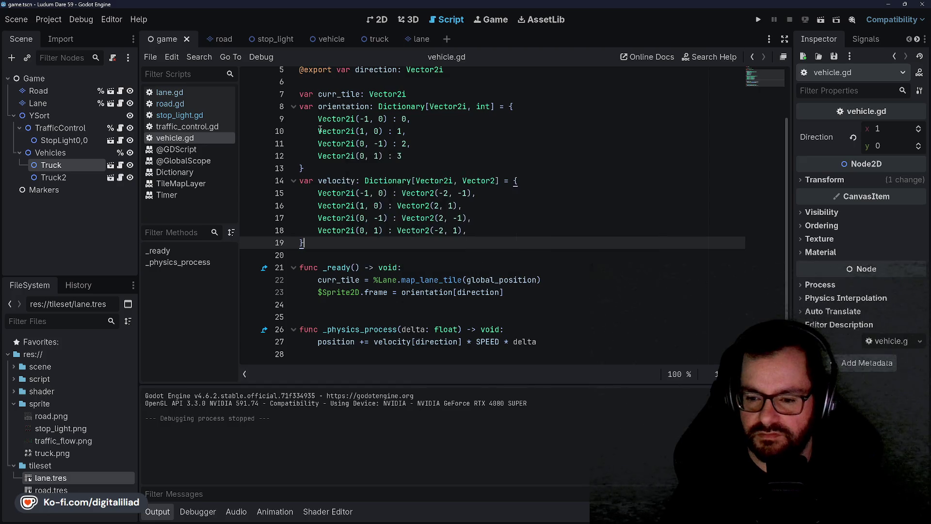
Switch to lane.gd and start a new line below map_lane_tile
{"action": "left_click", "coordinate": [207, 93]}
{"action": "scroll", "coordinate": [375, 287], "scroll_direction": "down", "scroll_amount": 9}
{"action": "left_click", "coordinate": [376, 288]}
{"action": "left_click", "coordinate": [354, 276]}
{"action": "key", "text": "Return"}
{"action": "key", "text": "Return"}
Write the occ_lane_tile(cell_coords: Vector2i) function header on a fresh line in lane.gd
{"action": "key", "text": "Up"}
{"action": "key", "text": "Return"}
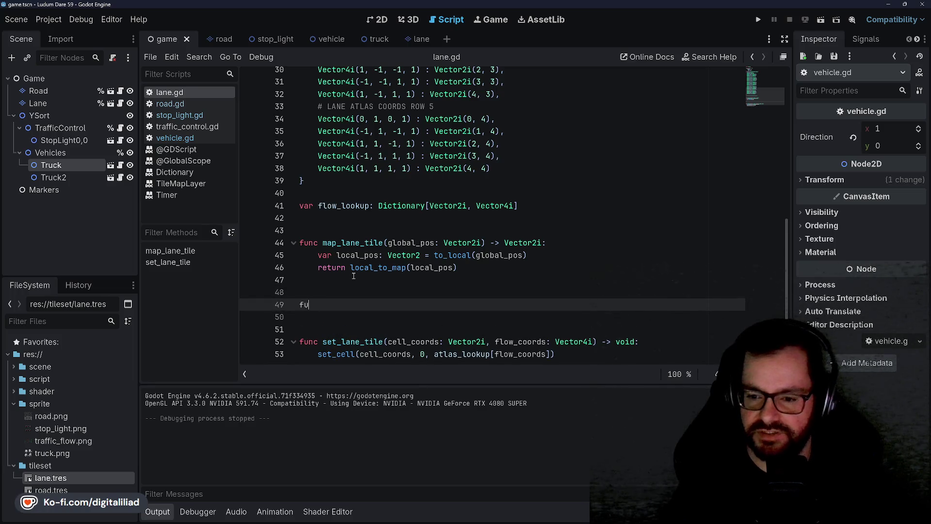
{"action": "type", "text": "nc occ_la"}
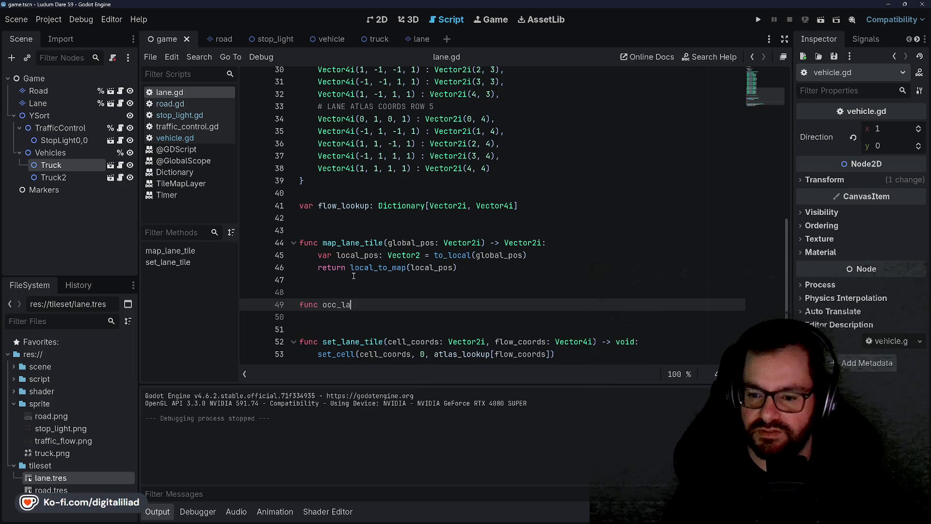
{"action": "type", "text": "ne_tile(cell_c"}
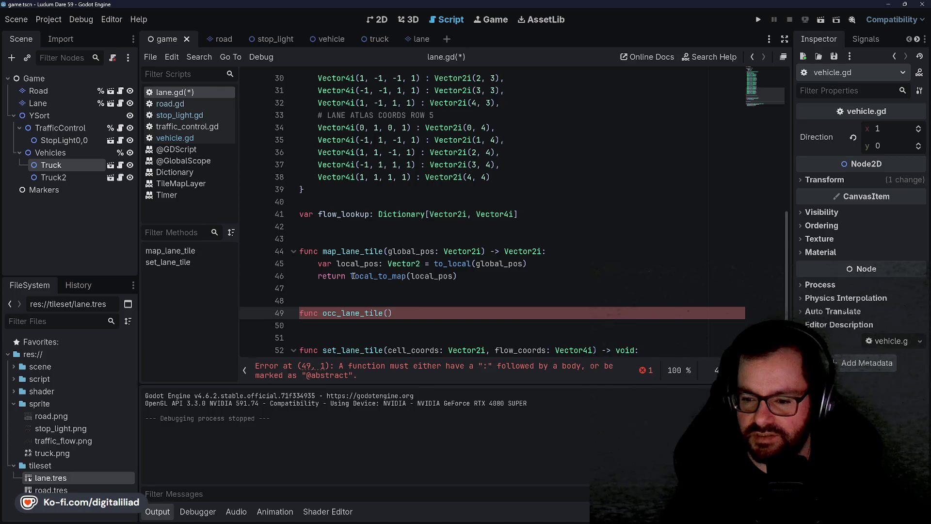
{"action": "type", "text": "oords:"}
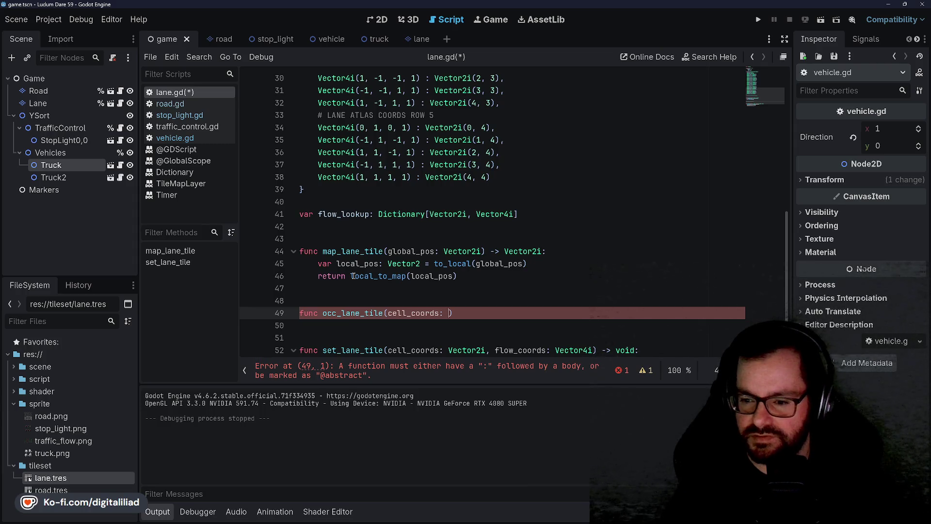
{"action": "type", "text": "r2i"}
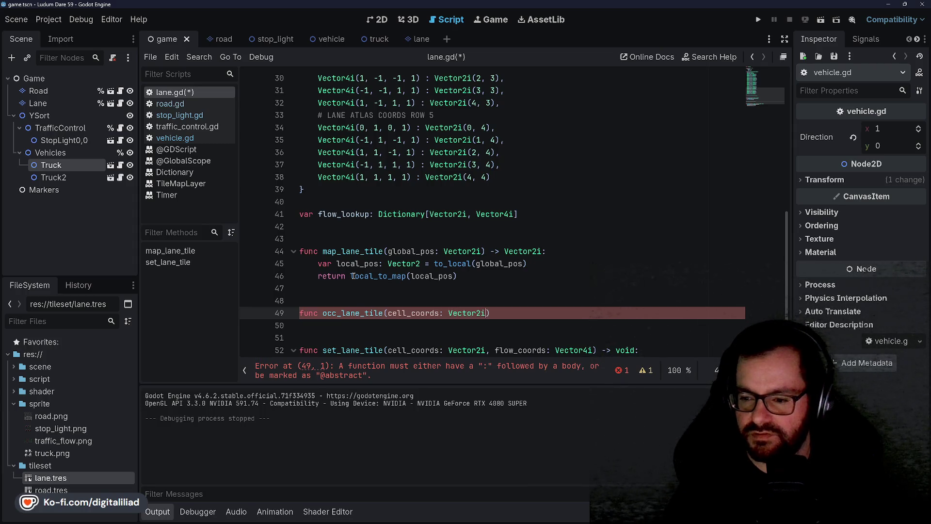
{"action": "type", "text": ")"}
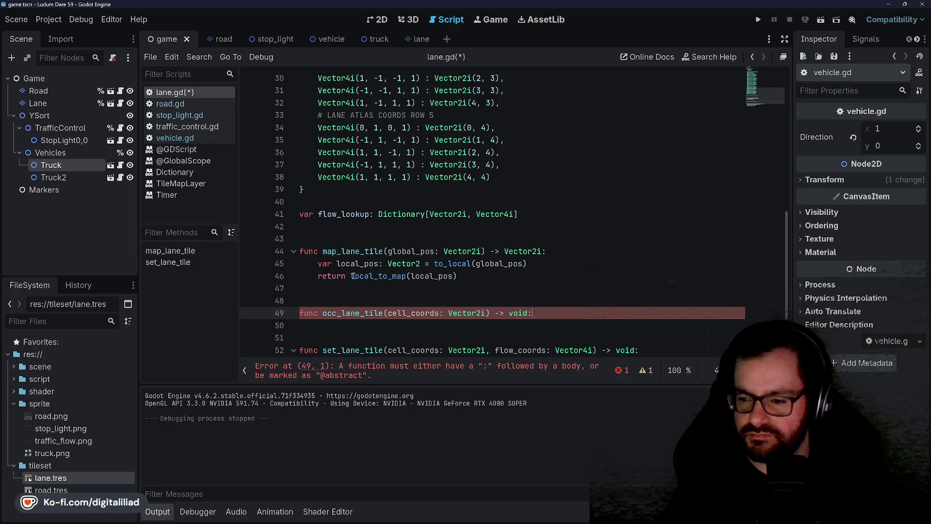
{"action": "scroll", "coordinate": [435, 252], "scroll_direction": "down", "scroll_amount": 2}
{"action": "scroll", "coordinate": [435, 253], "scroll_direction": "up", "scroll_amount": 5}
{"action": "scroll", "coordinate": [435, 253], "scroll_direction": "down", "scroll_amount": 5}
{"action": "type", "text": "var traffic_flow:"}
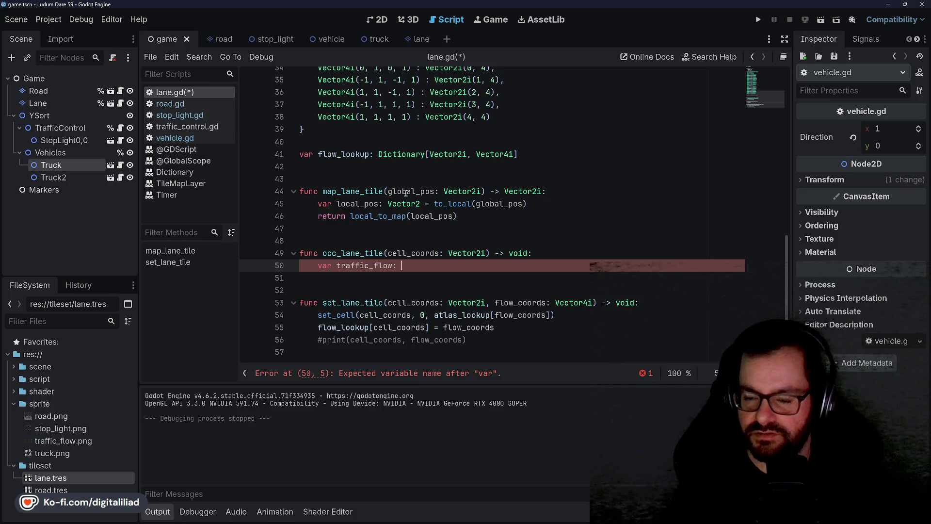
Declare a Vector4i from flow_lookup(cell_coords) and start a set_lane_tile(cell_coords, ...) call
{"action": "type", "text": "Vect"}
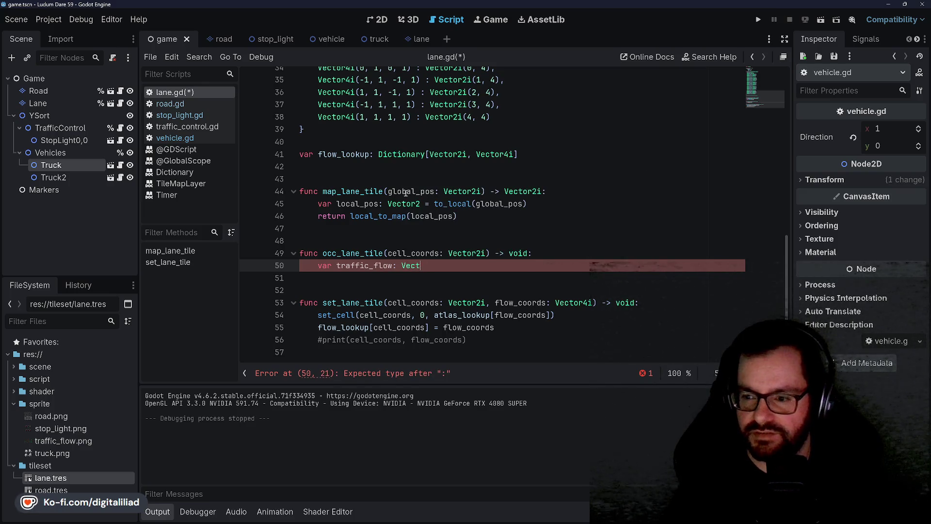
{"action": "type", "text": "or4i = flow_look"}
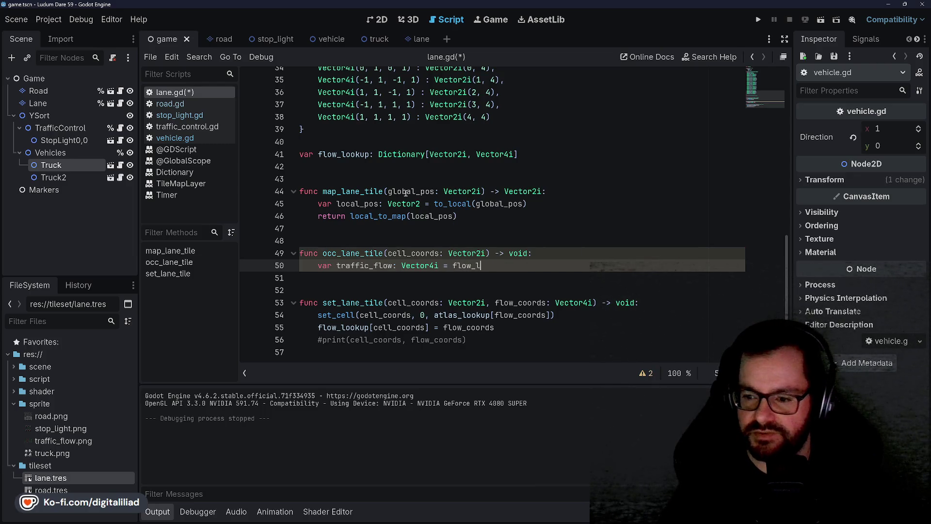
{"action": "type", "text": "up("}
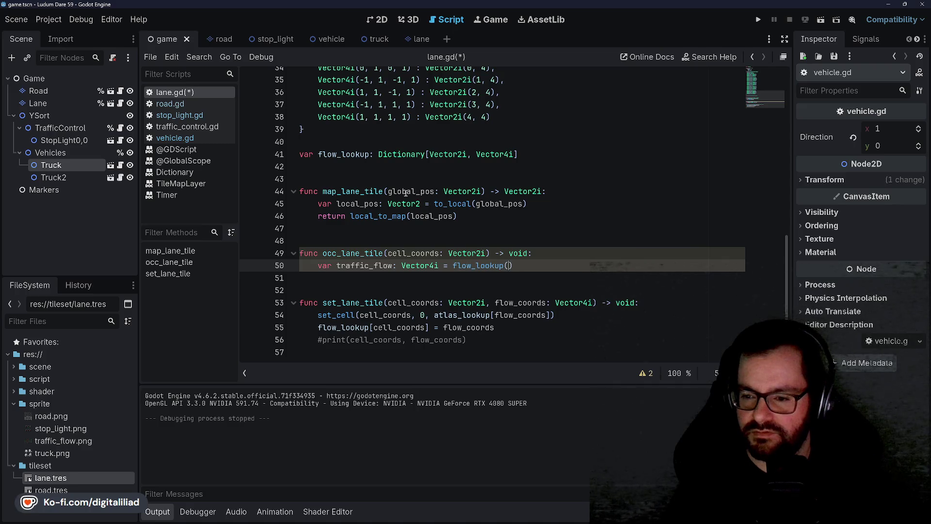
{"action": "type", "text": ")"}
{"action": "key", "text": "Return"}
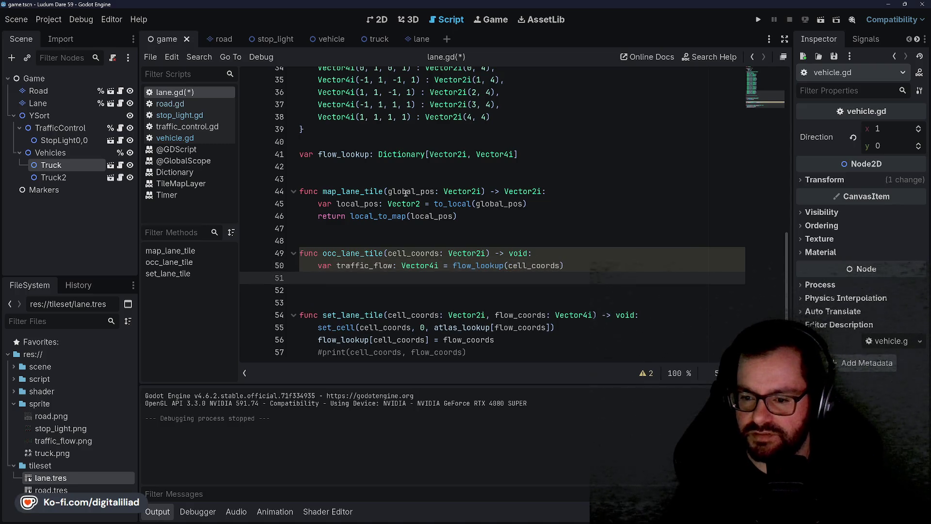
{"action": "type", "text": "set_lane_"}
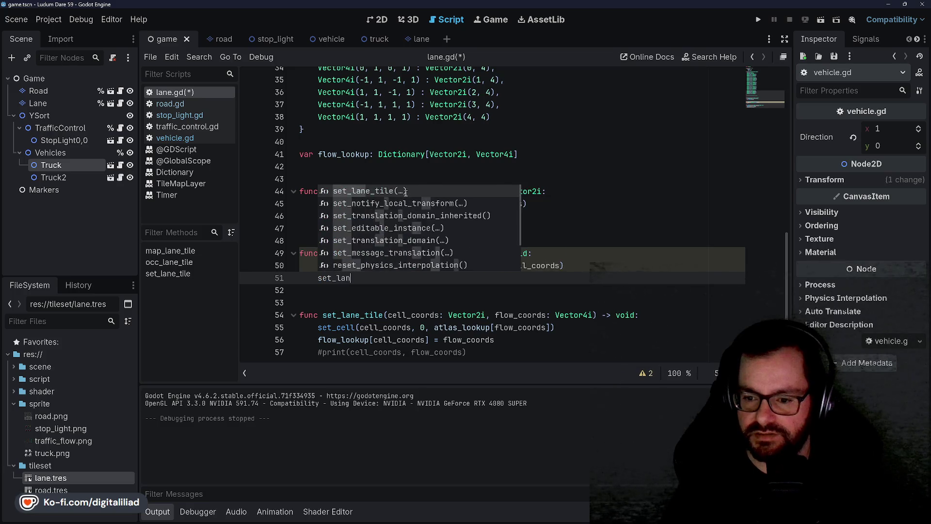
{"action": "type", "text": "tile"}
{"action": "key", "text": "Return"}
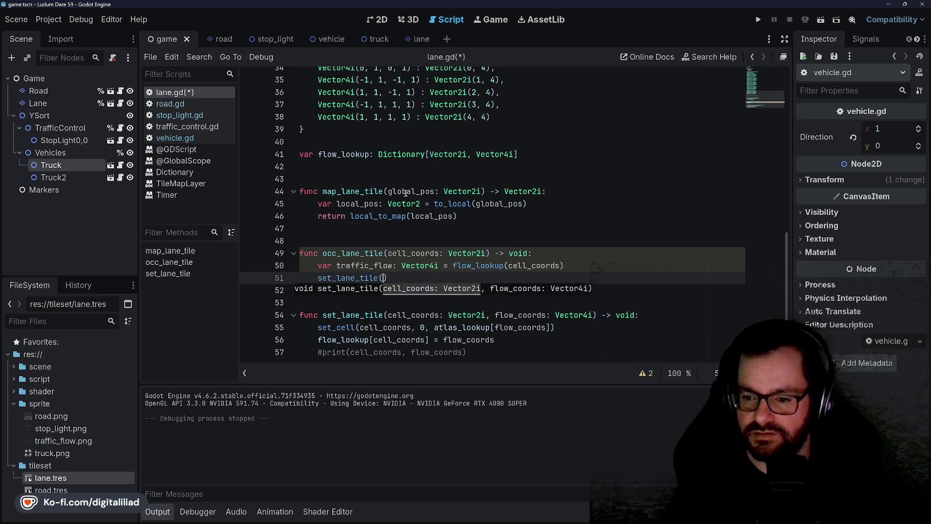
{"action": "type", "text": "cell"}
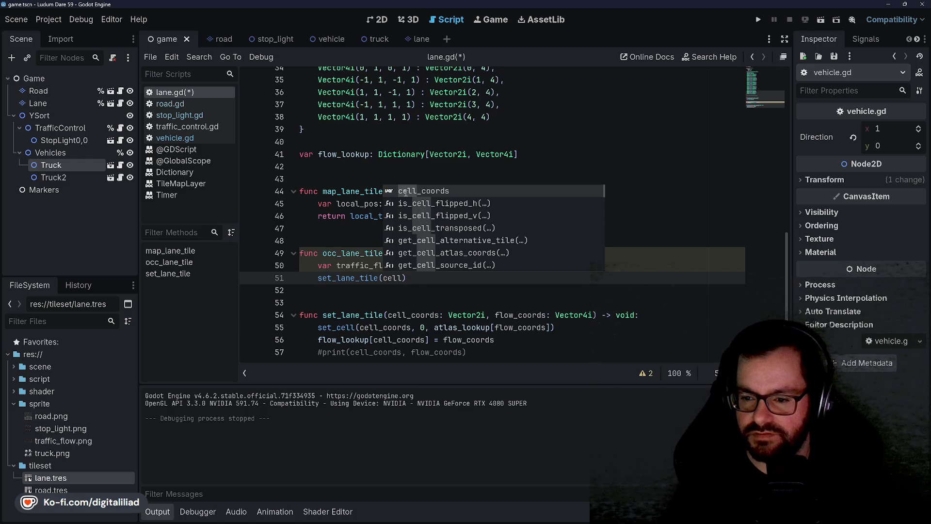
{"action": "key", "text": "Return"}
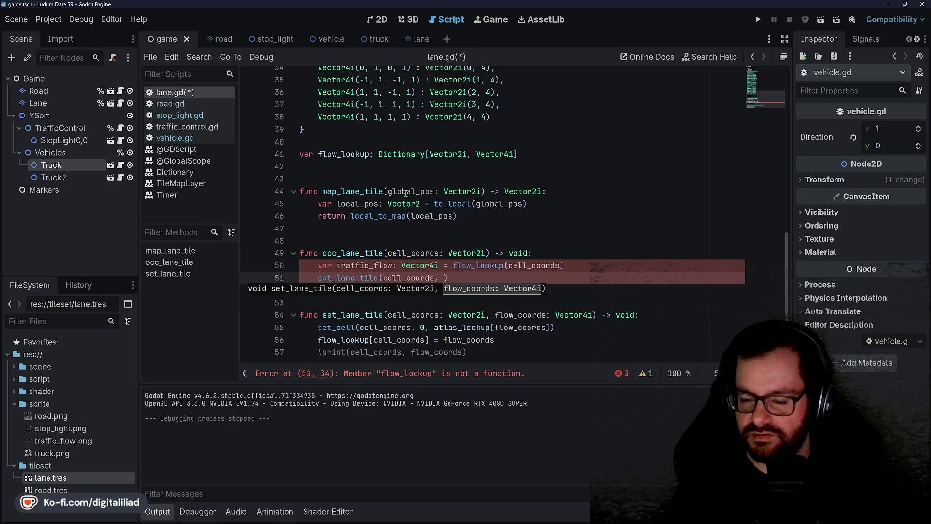
Rename traffic_flow to flow and pass Vector4i(flow.x, flow.y, -1, -1) to set_lane_tile
{"action": "type", "text": "traffic"}
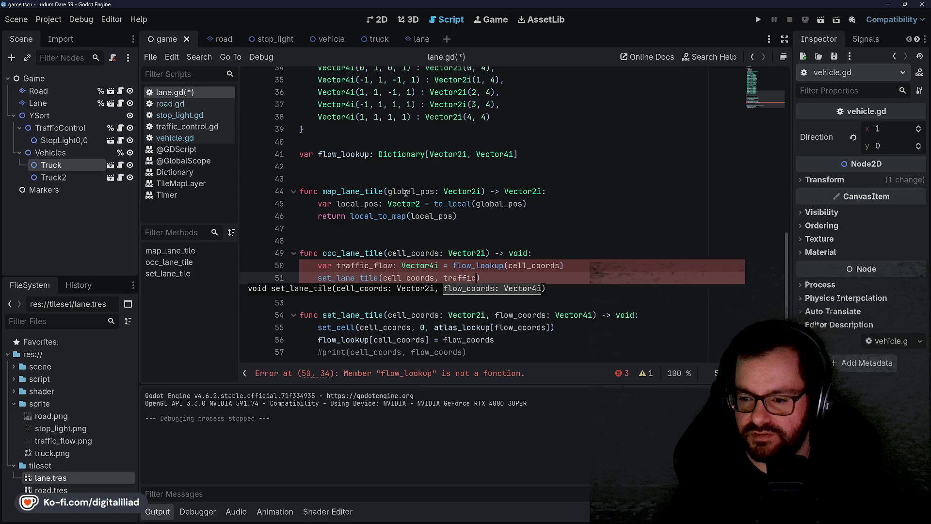
{"action": "key", "text": "ctrl+BackSpace"}
{"action": "type", "text": "V"}
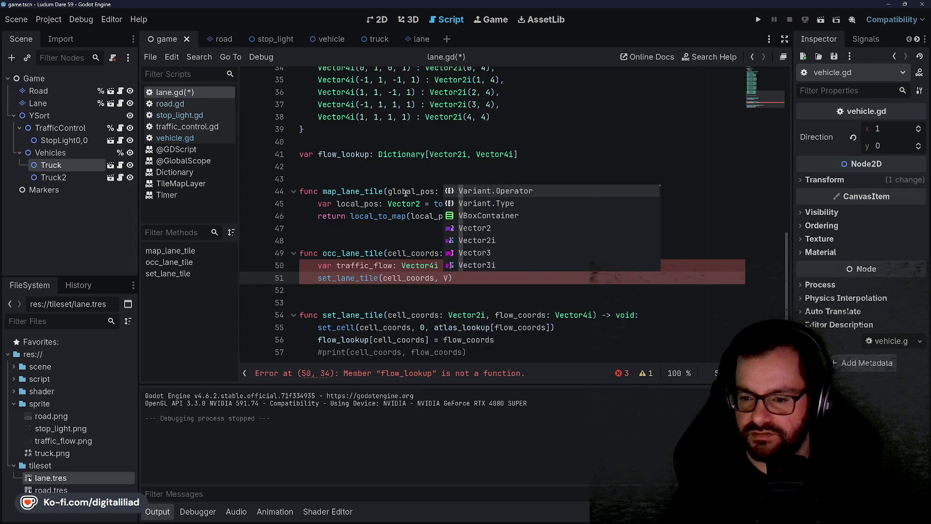
{"action": "left_click", "coordinate": [360, 191]}
{"action": "left_click", "coordinate": [371, 266]}
{"action": "left_click_drag", "start_coordinate": [372, 266], "coordinate": [337, 266]}
{"action": "key", "text": "BackSpace"}
{"action": "double_click", "coordinate": [348, 265]}
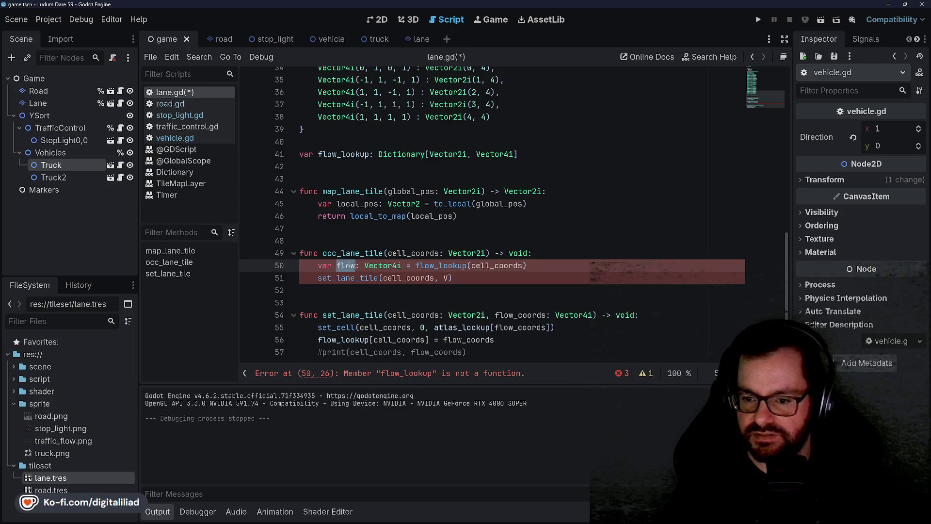
{"action": "left_click", "coordinate": [449, 278]}
{"action": "key", "text": "BackSpace"}
{"action": "type", "text": "flow.x,"}
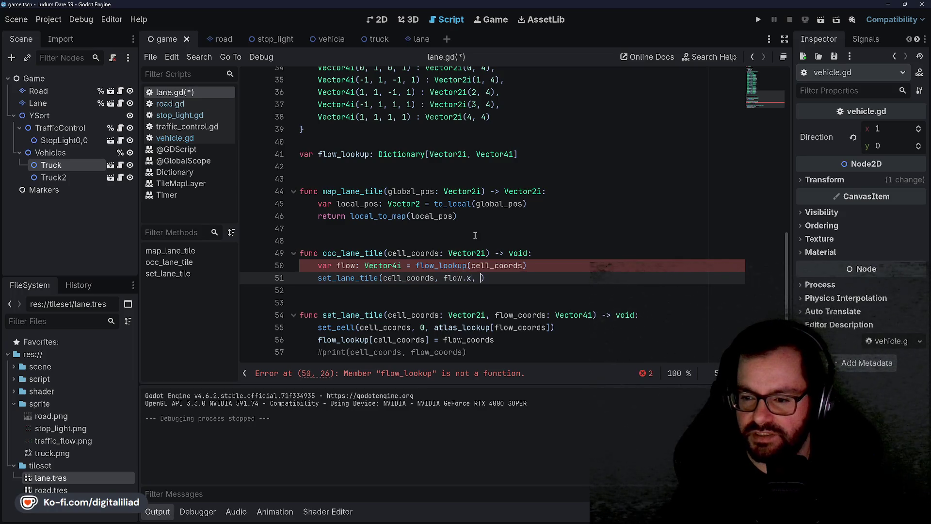
{"action": "key", "text": "BackSpace"}
{"action": "key", "text": "BackSpace"}
{"action": "key", "text": "BackSpace"}
{"action": "type", "text": "Vector4i"}
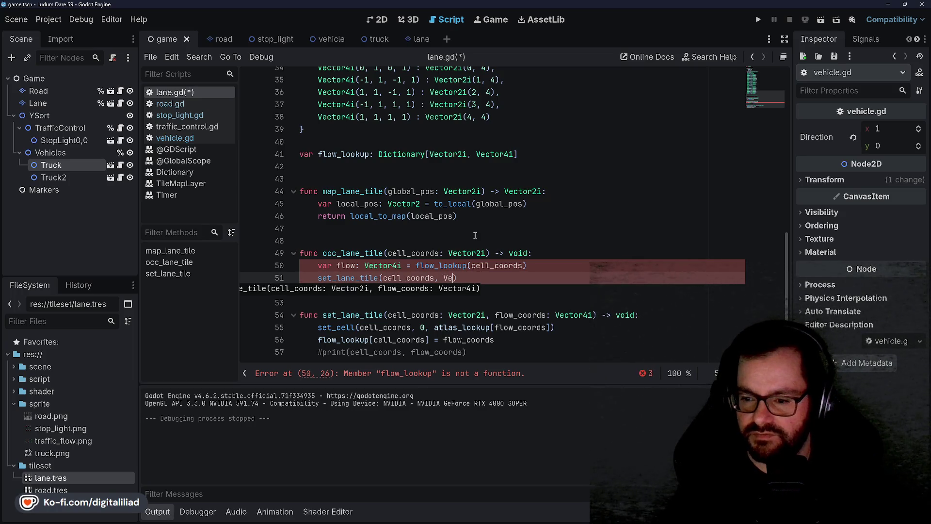
{"action": "type", "text": "(flow.x, "}
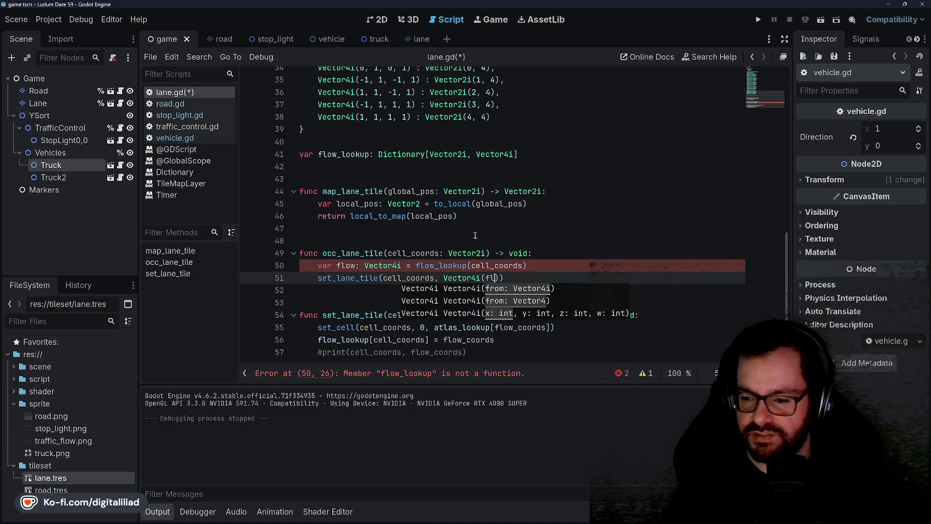
{"action": "type", "text": "flow."}
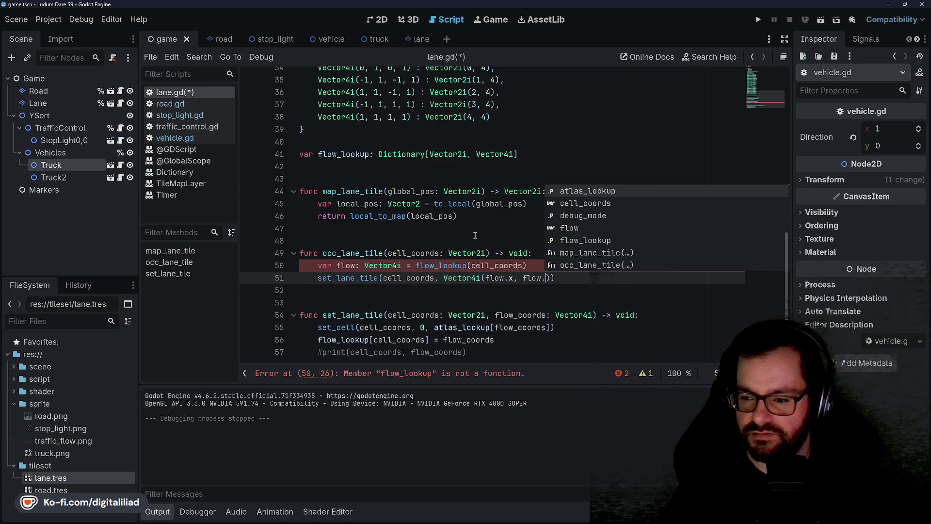
{"action": "type", "text": "y, -1, "}
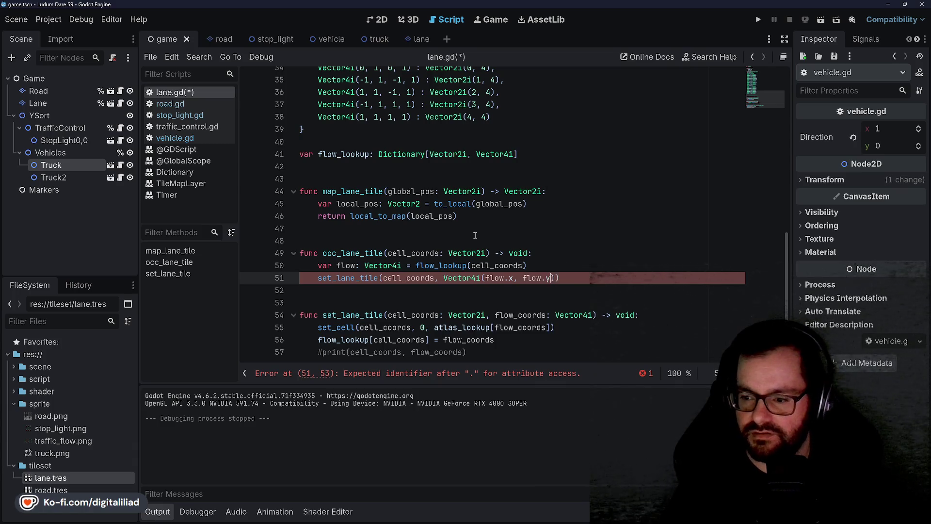
{"action": "type", "text": "-1))"}
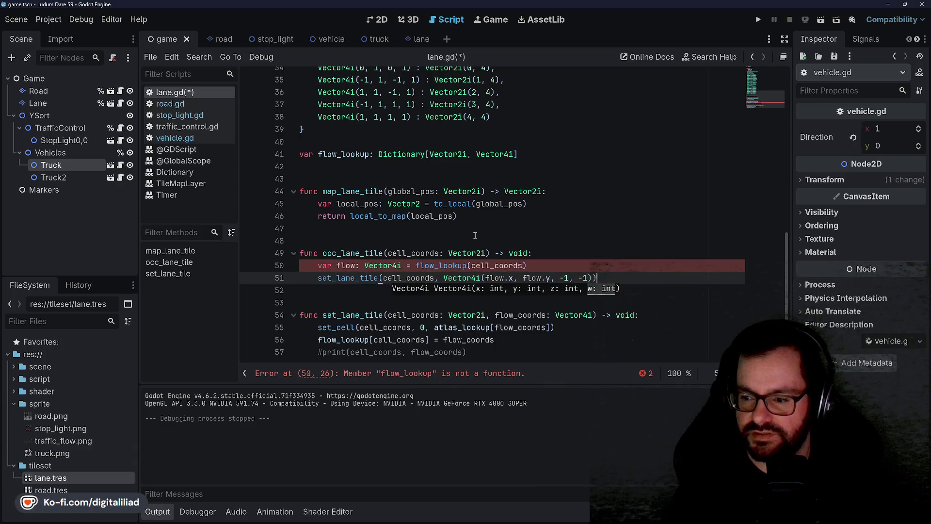
Change flow_lookup(cell_coords) to flow_lookup[cell_coords] on line 50 and save lane.gd
{"action": "key", "text": "Up"}
{"action": "key", "text": "ctrl+s"}
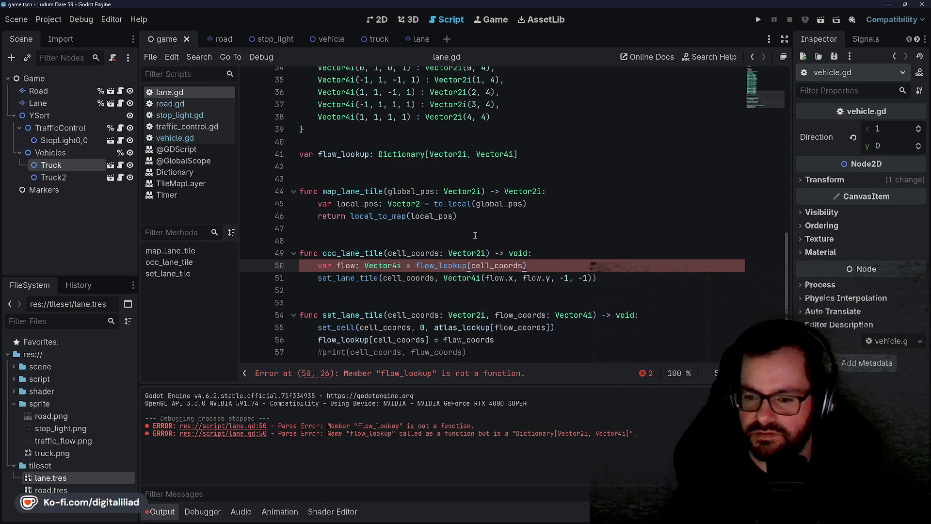
{"action": "key", "text": "Up"}
{"action": "key", "text": "Up"}
{"action": "key", "text": "Up"}
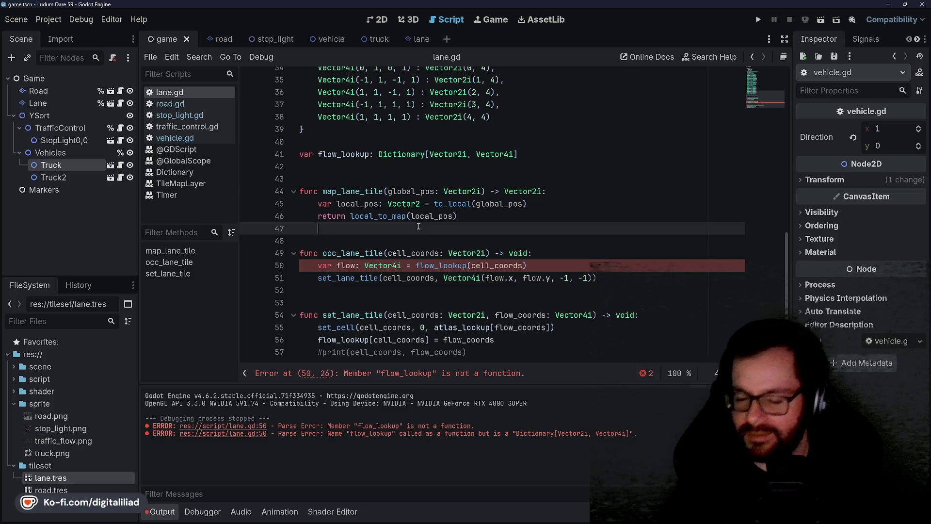
{"action": "left_click", "coordinate": [469, 265]}
{"action": "key", "text": "BackSpace"}
{"action": "type", "text": "["}
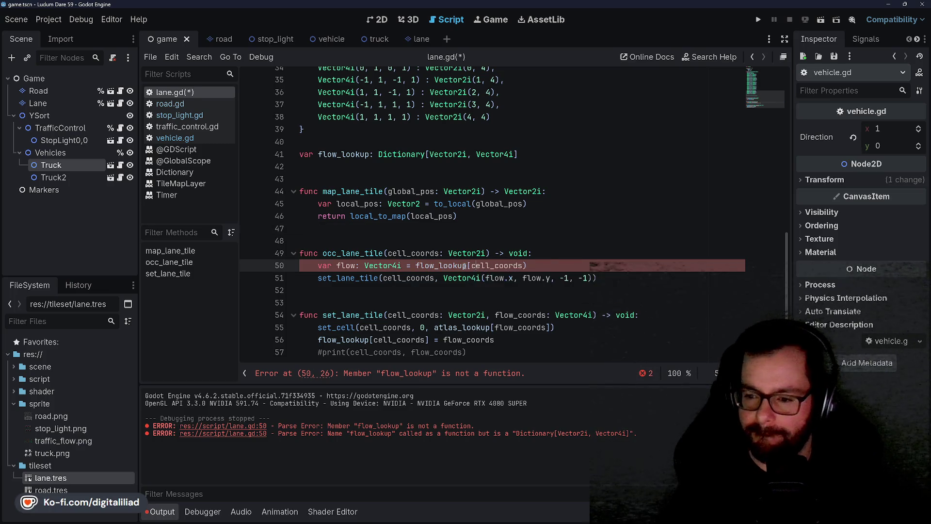
{"action": "key", "text": "Right"}
{"action": "key", "text": "Delete"}
{"action": "type", "text": "]"}
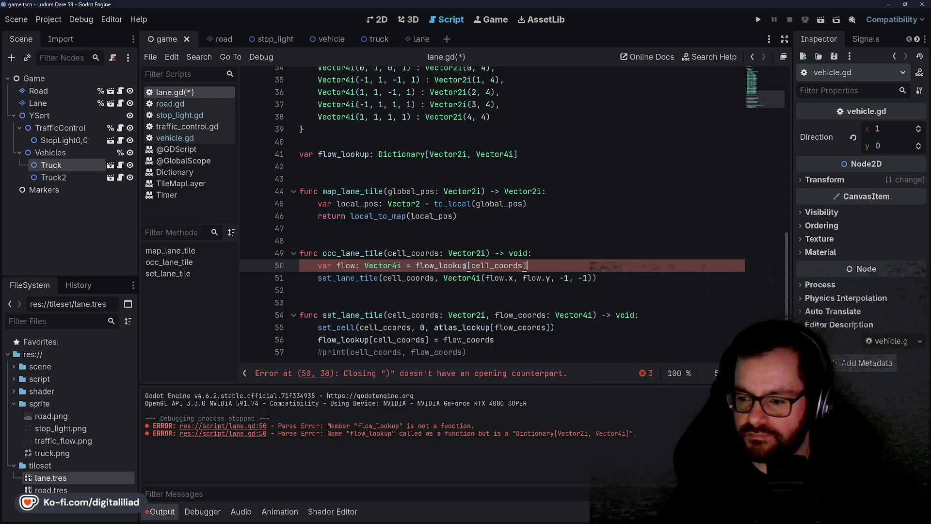
{"action": "key", "text": "ctrl+s"}
Switch to the vehicle.gd script from the script list
{"action": "left_click", "coordinate": [327, 238]}
{"action": "scroll", "coordinate": [327, 238], "scroll_direction": "down", "scroll_amount": 1}
{"action": "left_click", "coordinate": [357, 282]}
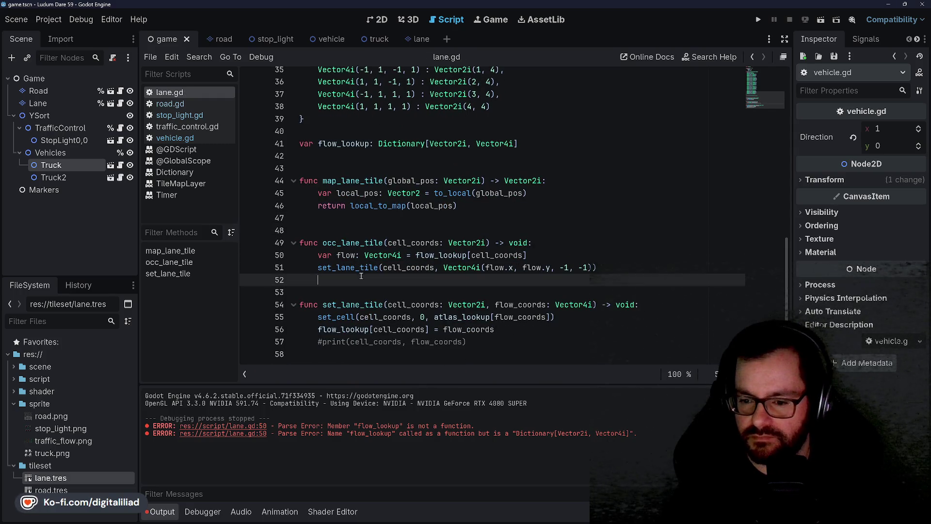
{"action": "left_click", "coordinate": [359, 230]}
{"action": "scroll", "coordinate": [345, 207], "scroll_direction": "up", "scroll_amount": 3}
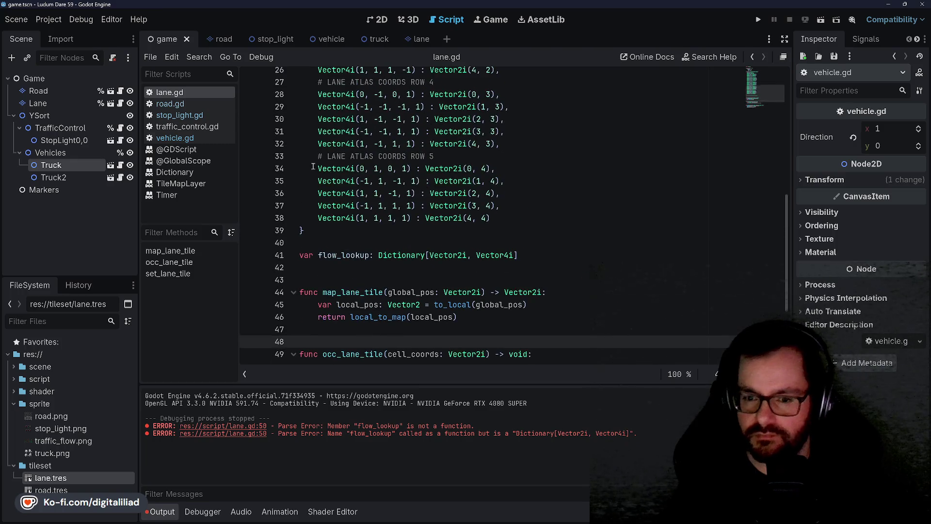
{"action": "left_click", "coordinate": [193, 138]}
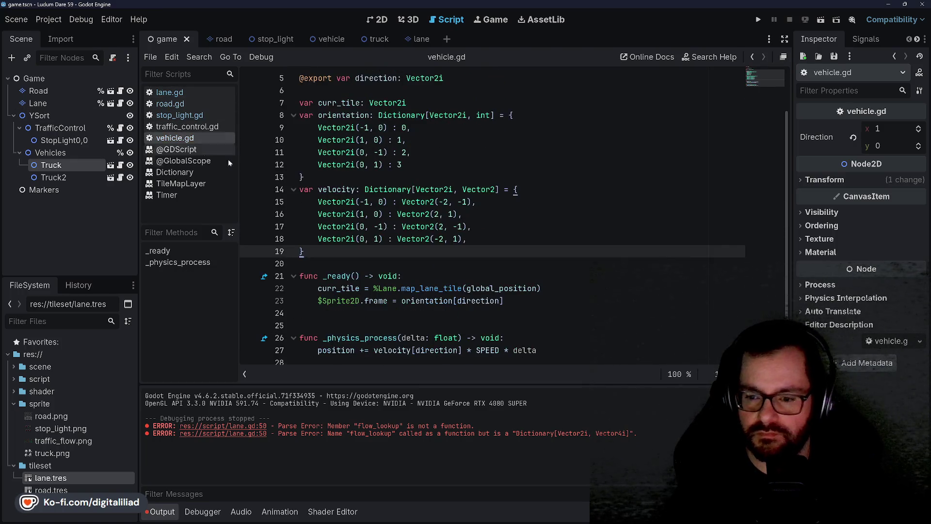
Add a %Lane.occ_lane_tile call on a new line 24 at the end of _ready
{"action": "left_click", "coordinate": [359, 288]}
{"action": "key", "text": "Down"}
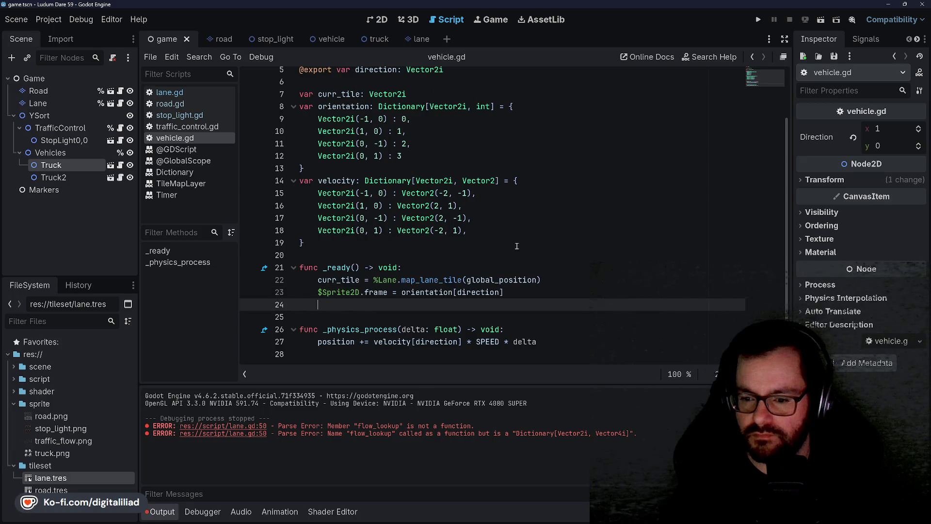
{"action": "key", "text": "Return"}
{"action": "key", "text": "Up"}
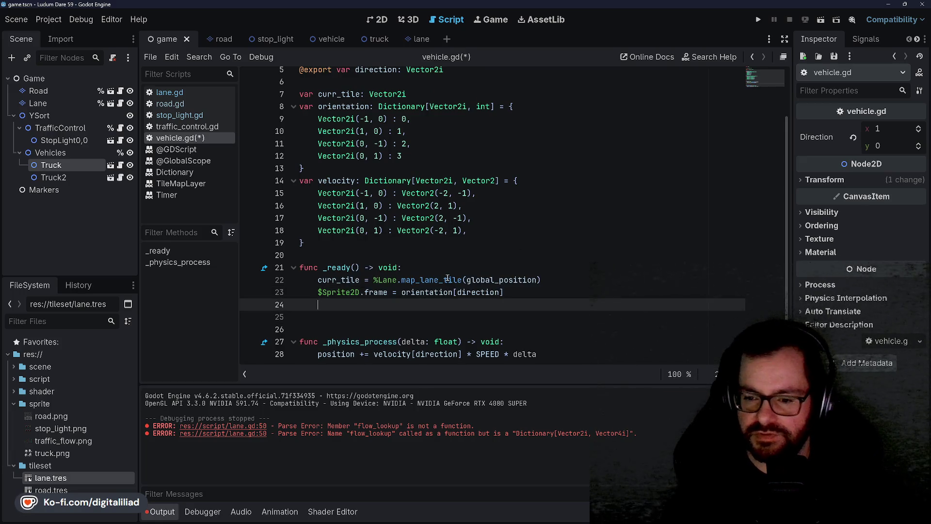
{"action": "type", "text": "%Lane.oc"}
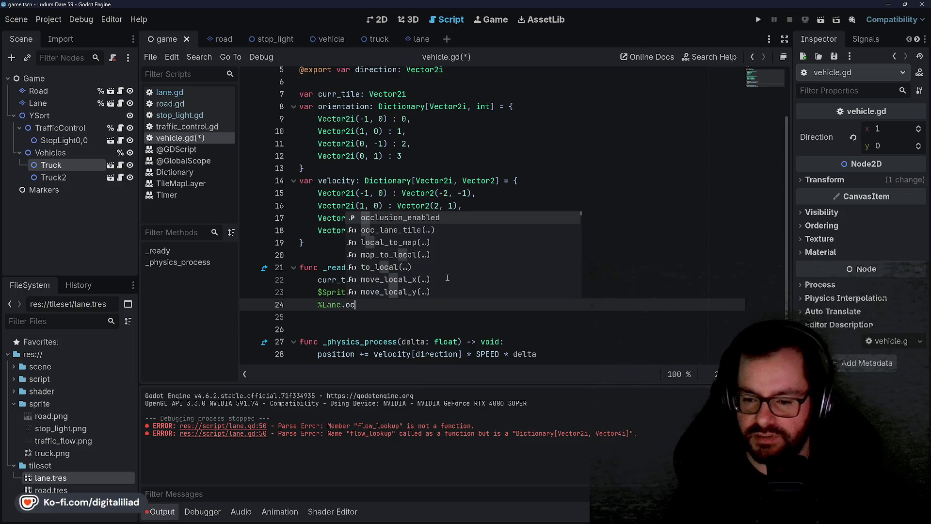
{"action": "key", "text": "Return"}
{"action": "key", "text": "BackSpace"}
{"action": "key", "text": "BackSpace"}
{"action": "key", "text": "BackSpace"}
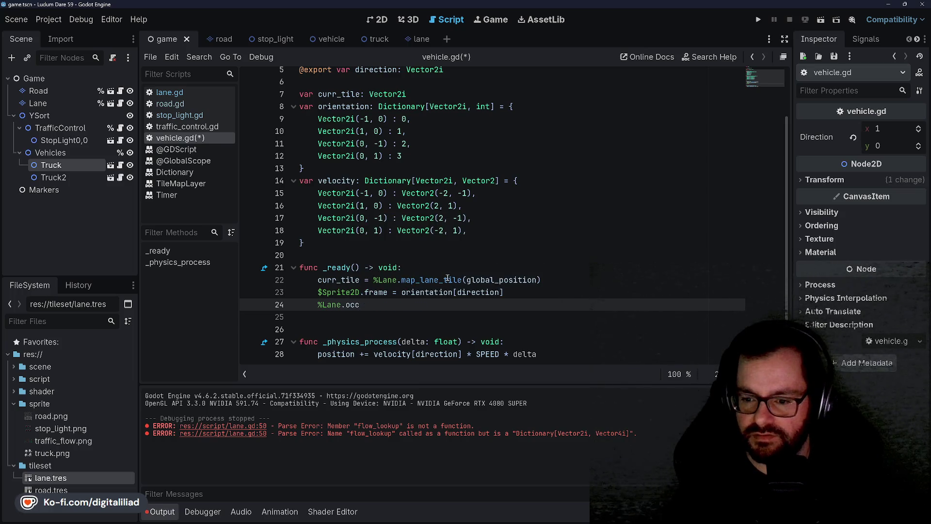
{"action": "key", "text": "Return"}
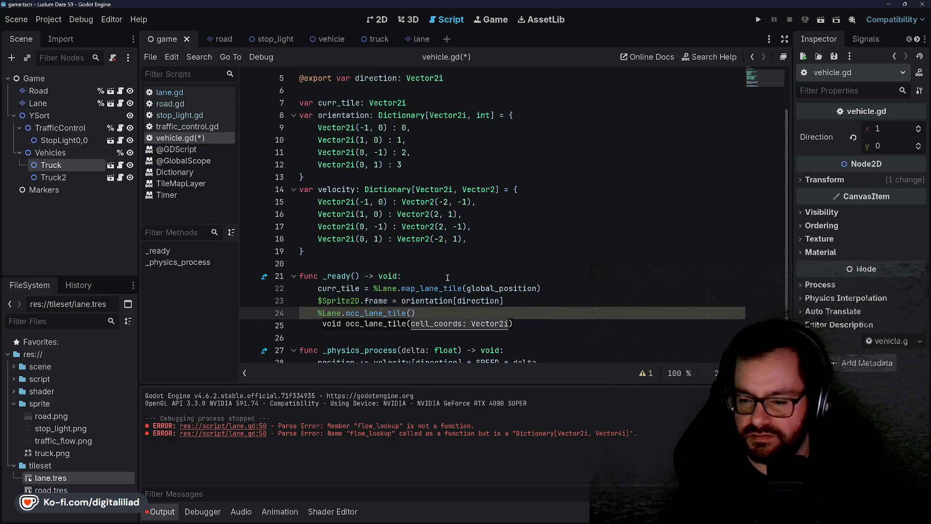
Pass curr_tile as the occ_lane_tile argument and save vehicle.gd
{"action": "type", "text": "ce"}
{"action": "key", "text": "BackSpace"}
{"action": "type", "text": "_tile"}
{"action": "scroll", "coordinate": [343, 274], "scroll_direction": "up", "scroll_amount": 2}
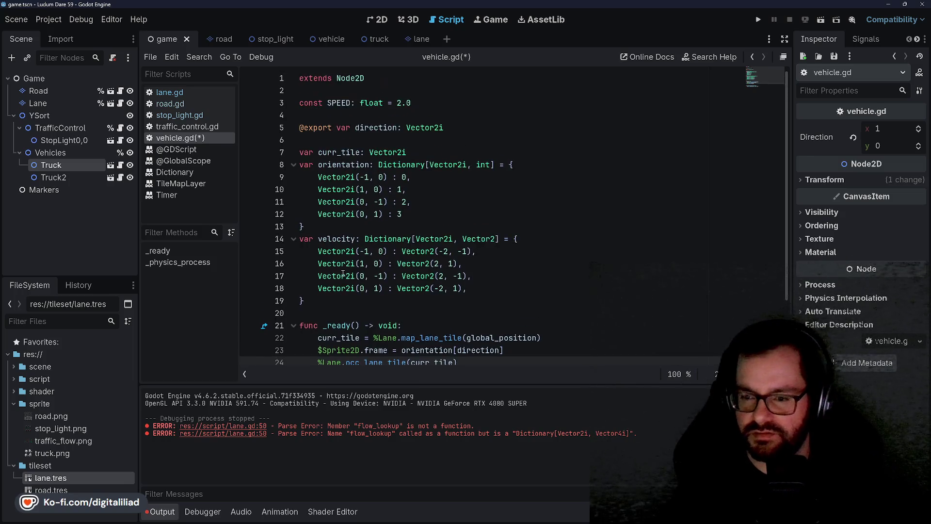
{"action": "scroll", "coordinate": [407, 276], "scroll_direction": "down", "scroll_amount": 2}
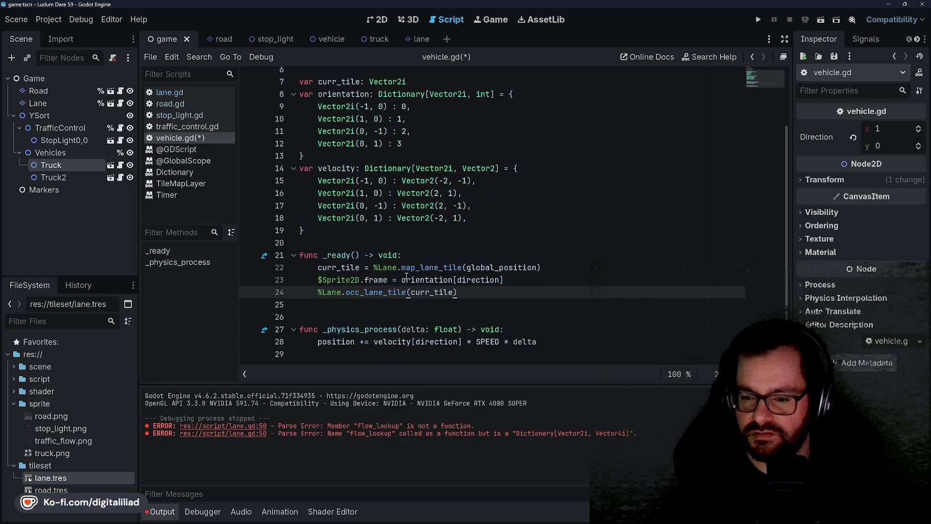
{"action": "key", "text": "ctrl+s"}
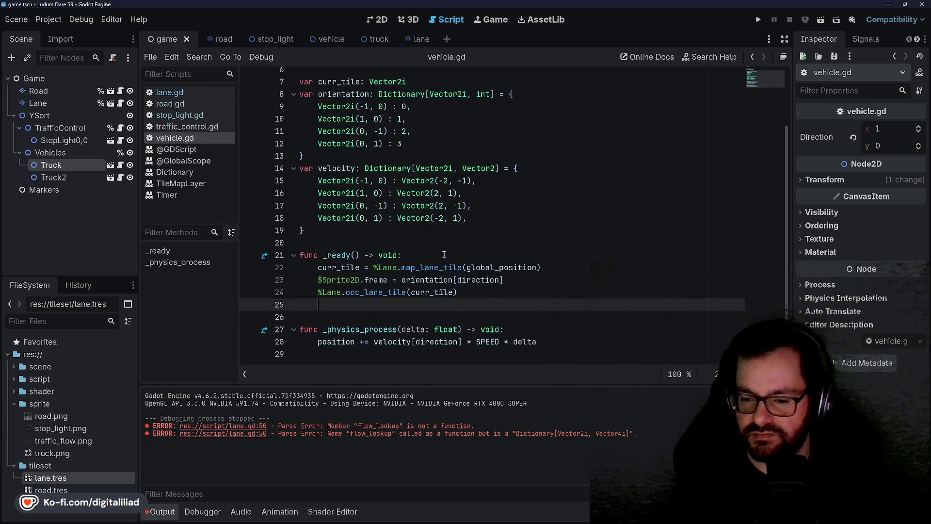
{"action": "left_click", "coordinate": [443, 242]}
{"action": "left_click", "coordinate": [445, 255]}
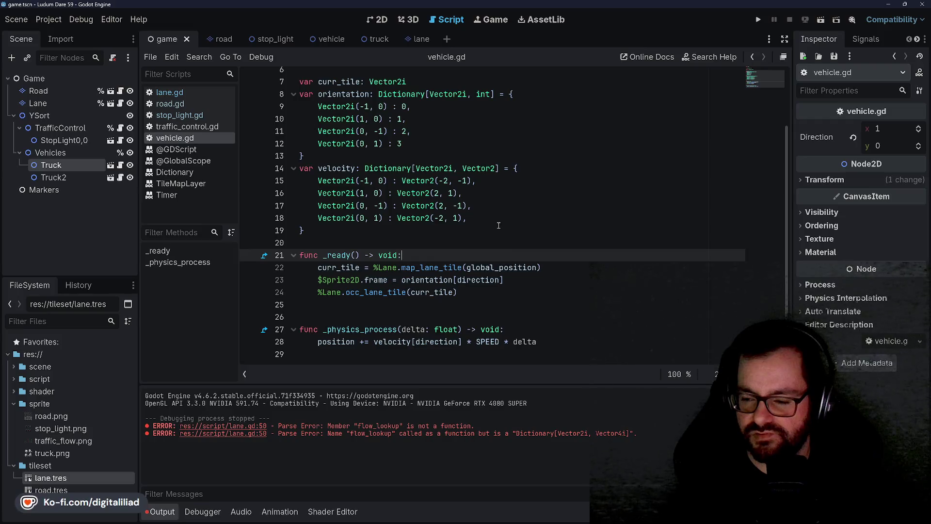
Run the project and examine set_lane_tile's flow_lookup[cell_coords] line in lane.gd
{"action": "left_click", "coordinate": [758, 20]}
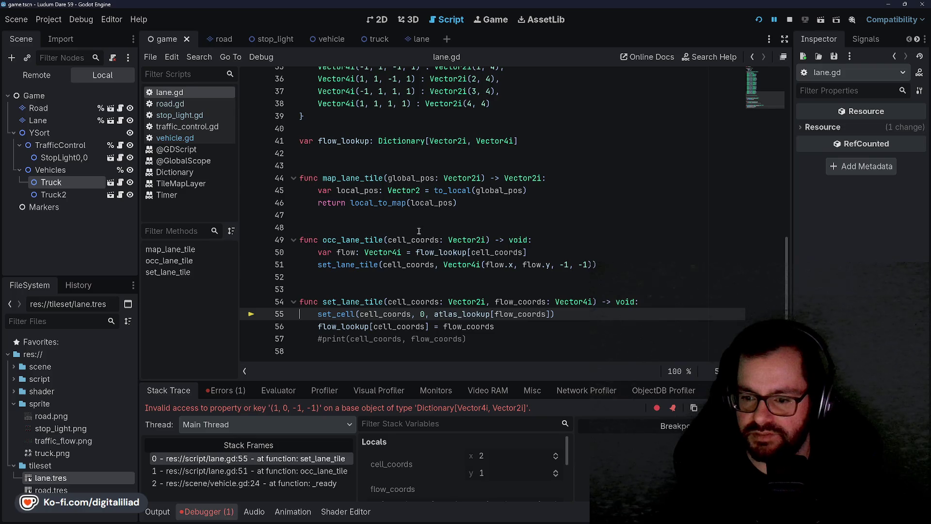
{"action": "left_click", "coordinate": [374, 289]}
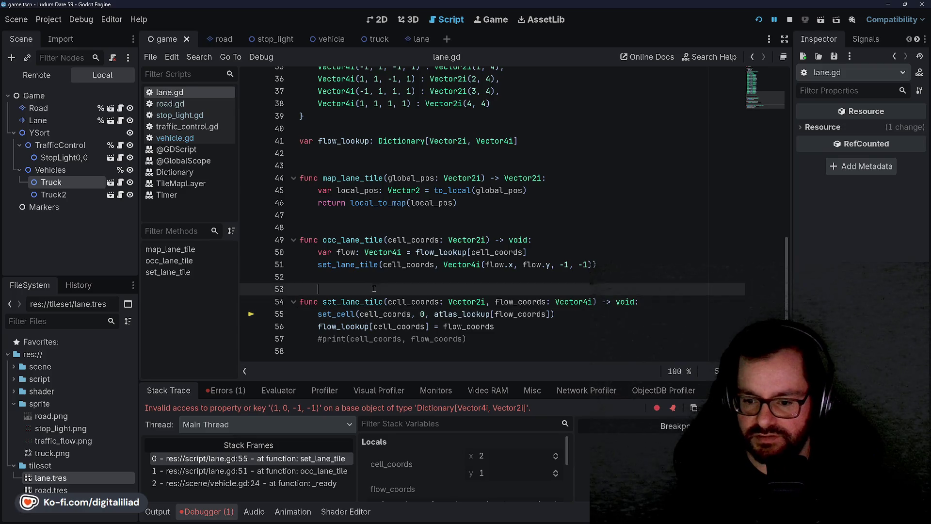
{"action": "left_click", "coordinate": [336, 327]}
{"action": "left_click", "coordinate": [390, 302]}
{"action": "left_click", "coordinate": [386, 315]}
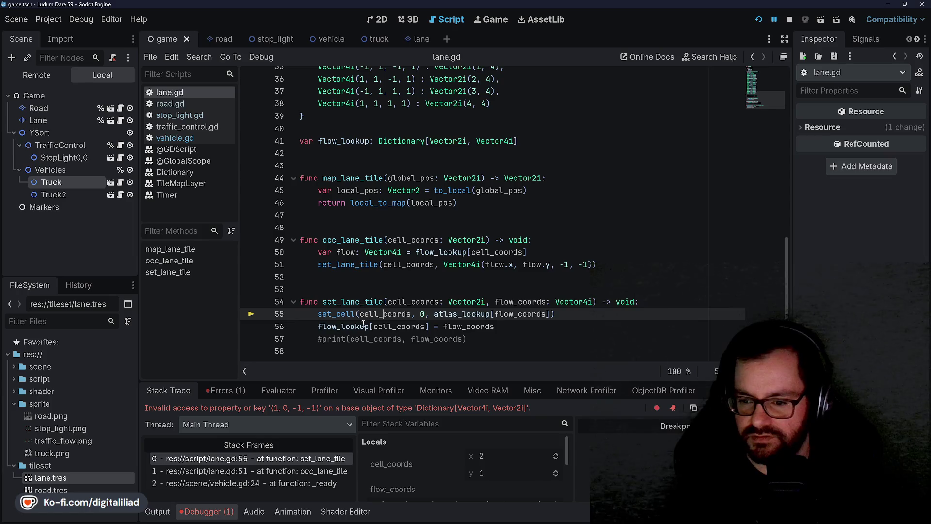
{"action": "double_click", "coordinate": [345, 326]}
{"action": "double_click", "coordinate": [399, 327]}
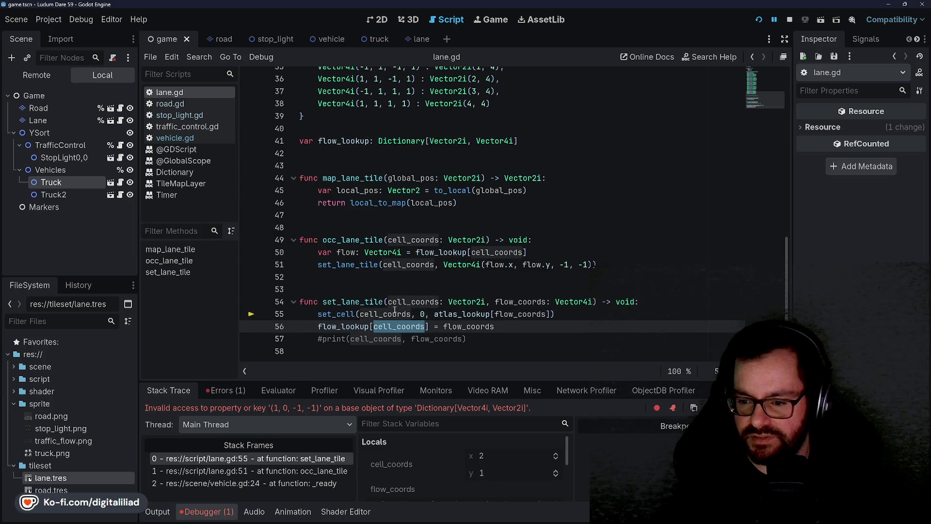
{"action": "left_click", "coordinate": [397, 327], "text": "ctrl"}
Scroll through lane.gd and dismiss the Vector2i documentation popup
{"action": "scroll", "coordinate": [390, 214], "scroll_direction": "up", "scroll_amount": 10}
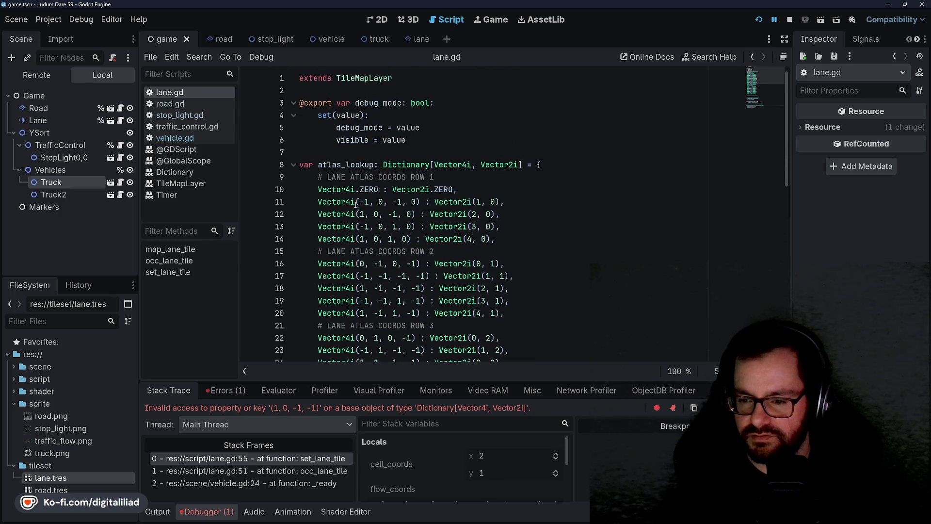
{"action": "scroll", "coordinate": [404, 165], "scroll_direction": "down", "scroll_amount": 10}
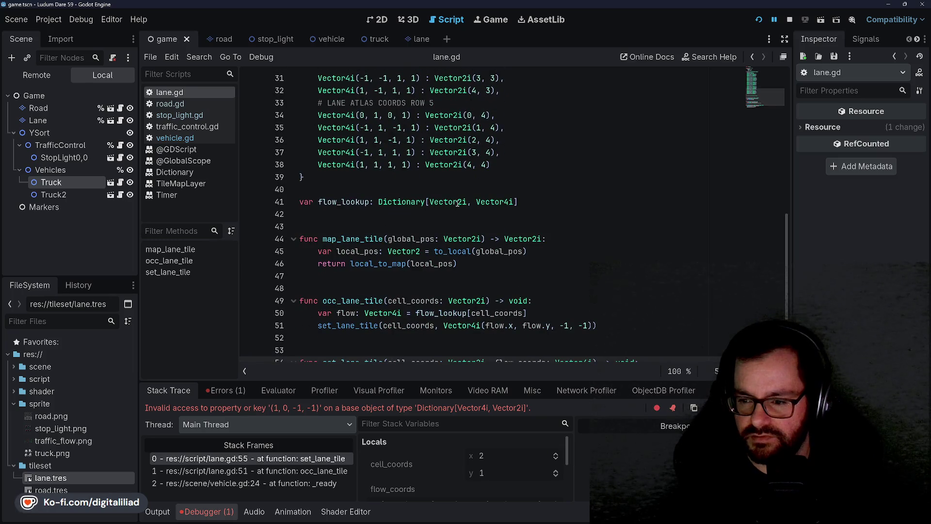
{"action": "mouse_move", "coordinate": [453, 200]}
{"action": "left_click", "coordinate": [383, 226]}
{"action": "scroll", "coordinate": [378, 252], "scroll_direction": "down", "scroll_amount": 2}
{"action": "left_click", "coordinate": [375, 279]}
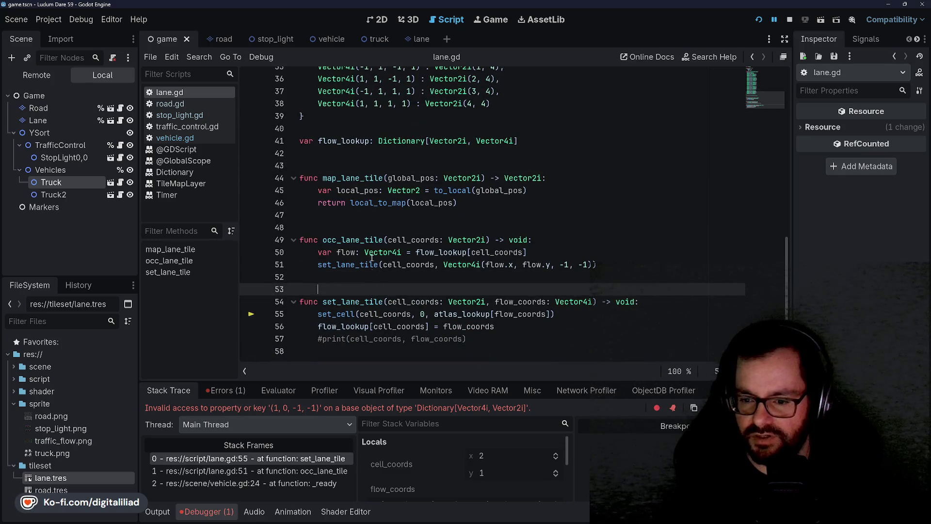
{"action": "scroll", "coordinate": [337, 218], "scroll_direction": "up", "scroll_amount": 3}
{"action": "scroll", "coordinate": [367, 236], "scroll_direction": "down", "scroll_amount": 3}
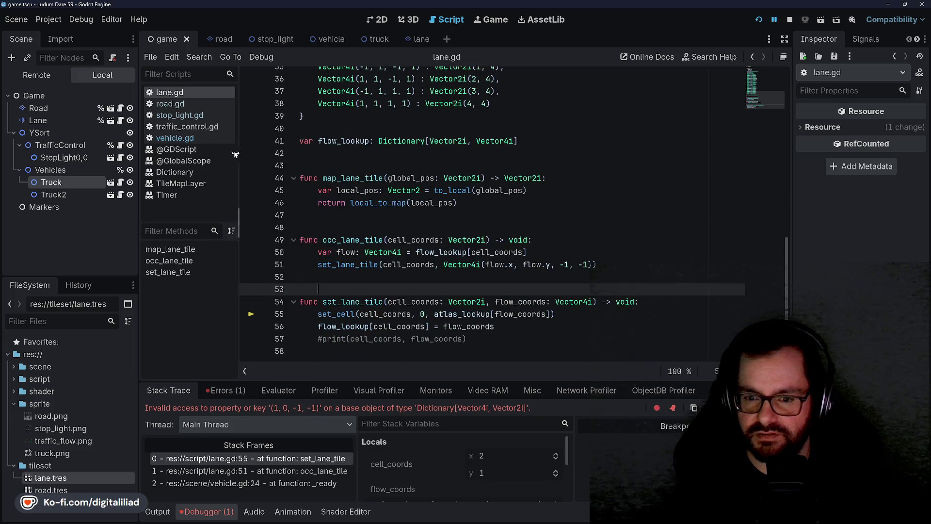
Place the caret on the line just after the flow_lookup declaration
{"action": "left_click", "coordinate": [337, 224]}
{"action": "left_click", "coordinate": [349, 161]}
{"action": "scroll", "coordinate": [349, 160], "scroll_direction": "up", "scroll_amount": 11}
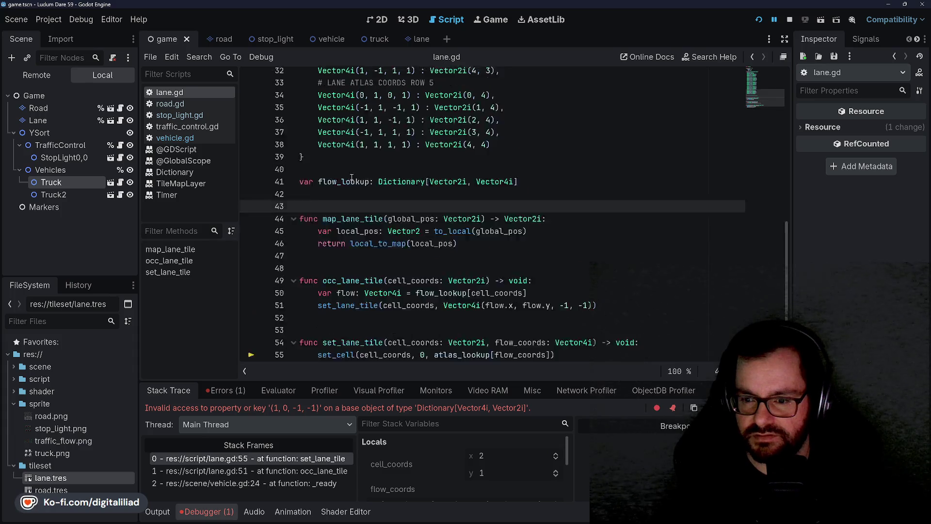
{"action": "scroll", "coordinate": [353, 184], "scroll_direction": "down", "scroll_amount": 10}
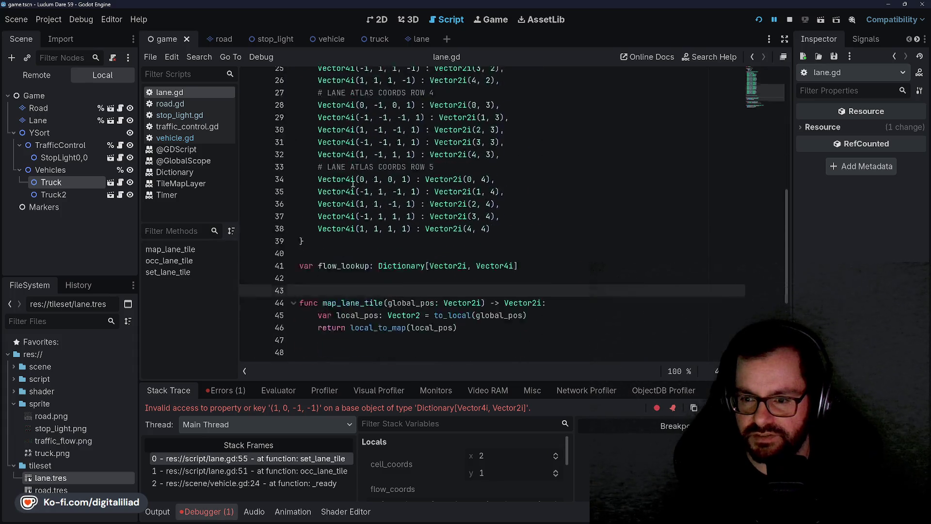
{"action": "left_click", "coordinate": [348, 251]}
{"action": "left_click", "coordinate": [352, 178]}
Add func _ready() -> void: below flow_lookup and begin 'for cell_coords in get_used_cells()'
{"action": "key", "text": "Return"}
{"action": "key", "text": "Return"}
{"action": "key", "text": "Return"}
{"action": "type", "text": "f"}
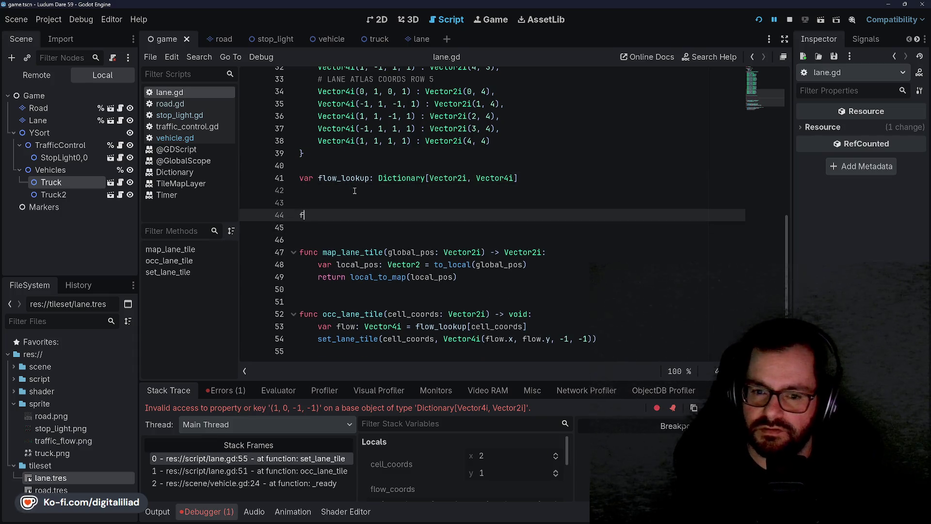
{"action": "type", "text": "unc _ready()"}
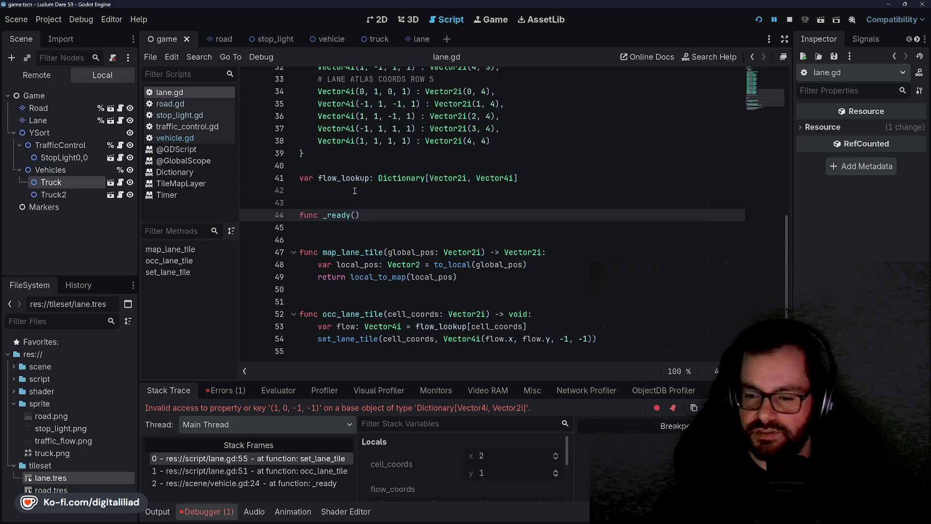
{"action": "type", "text": " -> void:"}
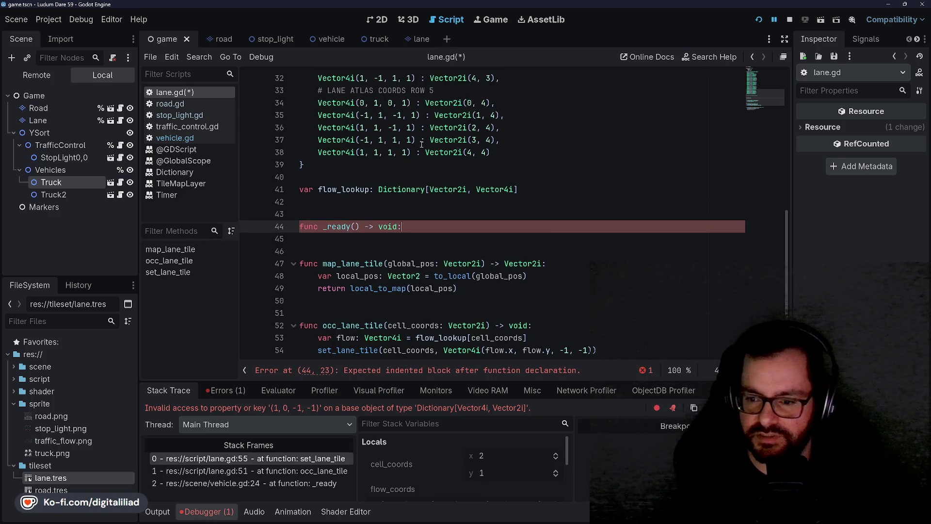
{"action": "key", "text": "Return"}
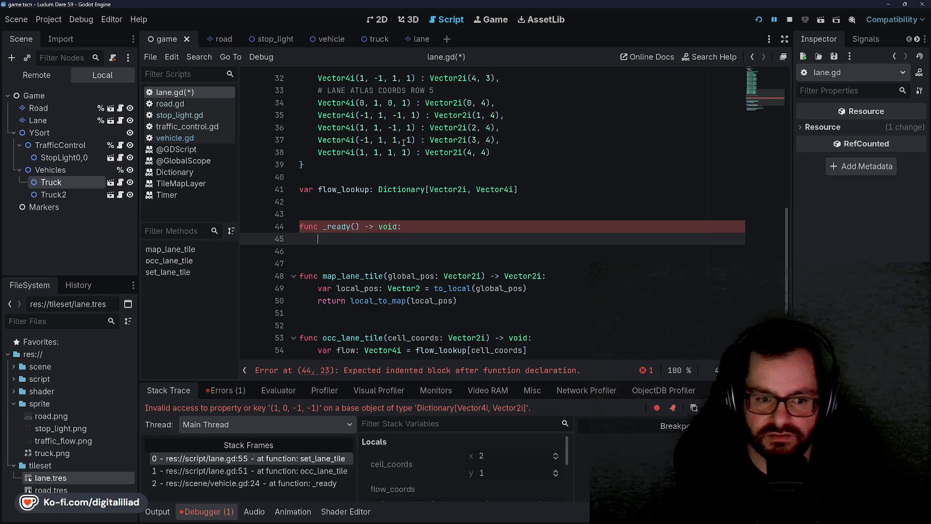
{"action": "scroll", "coordinate": [362, 201], "scroll_direction": "down", "scroll_amount": 1}
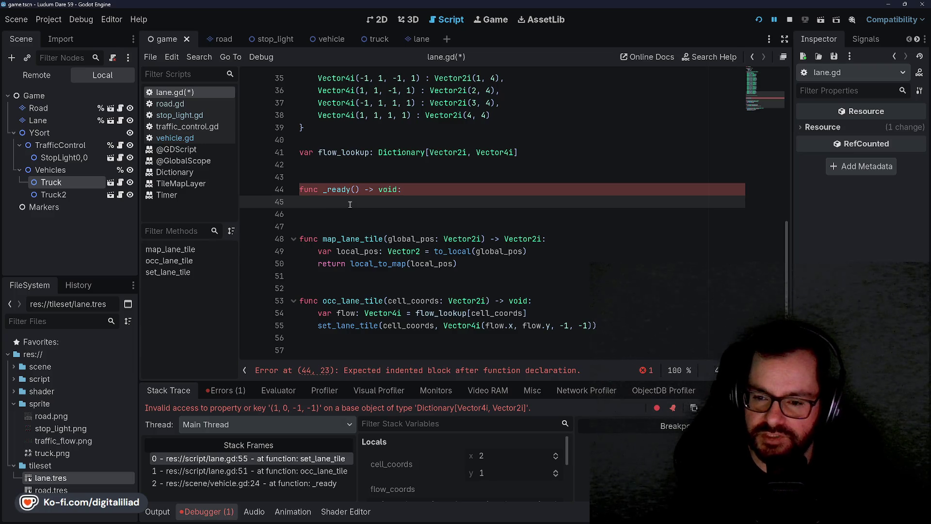
{"action": "type", "text": "for cell_coord"}
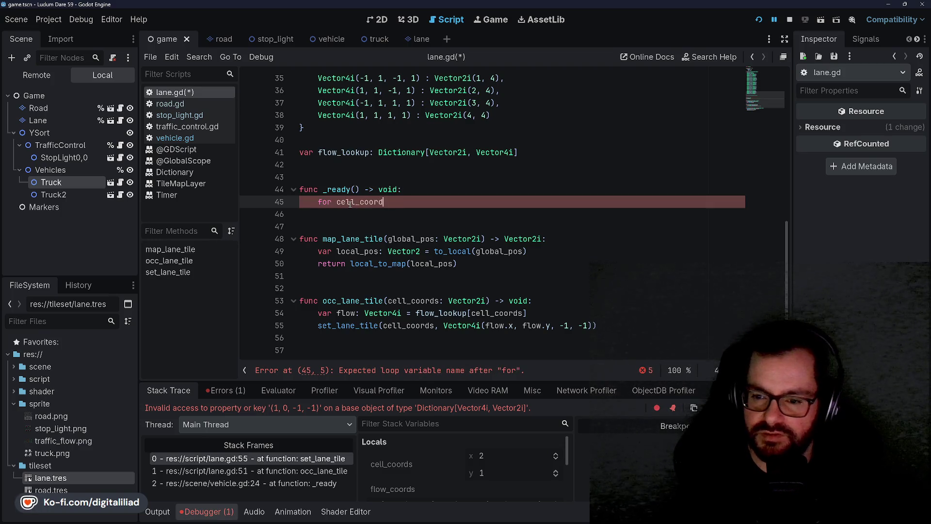
{"action": "type", "text": "s in get_used"}
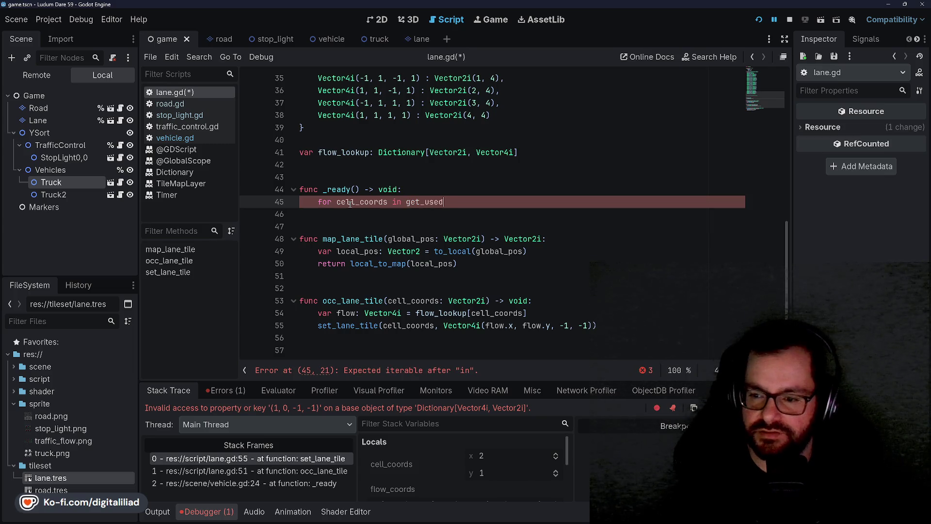
{"action": "type", "text": "_cells():"}
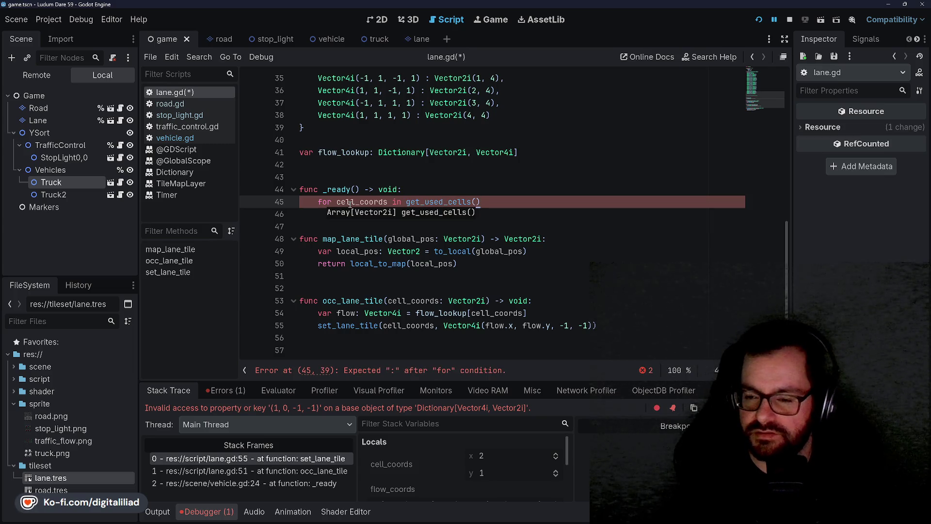
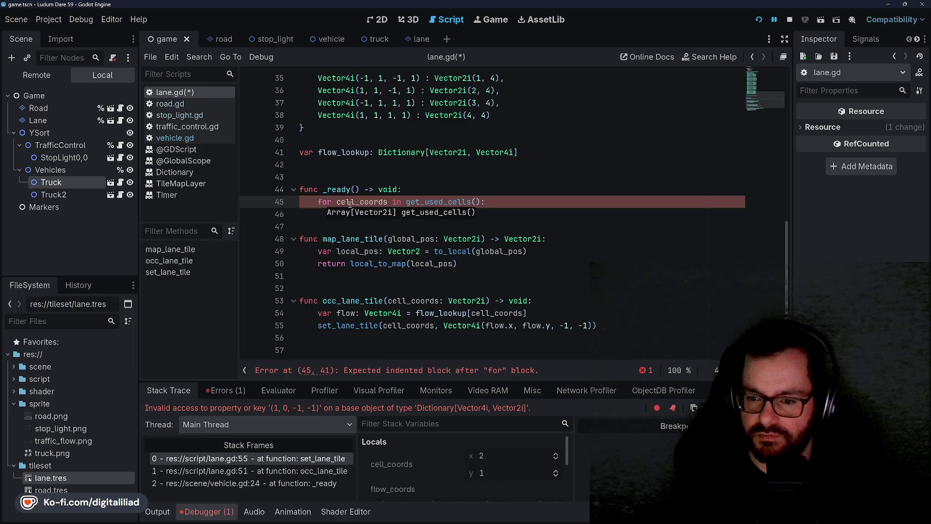
Type cell_coords as Vector2i and begin a flow_lookup[cell_coords] assignment inside the _ready loop
{"action": "left_click", "coordinate": [389, 201]}
{"action": "type", "text": ":"}
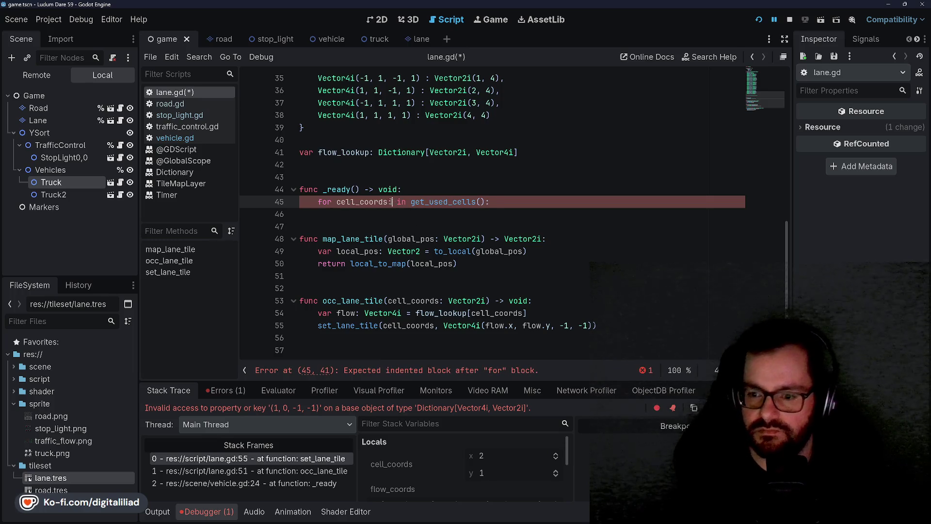
{"action": "type", "text": " Vector2i"}
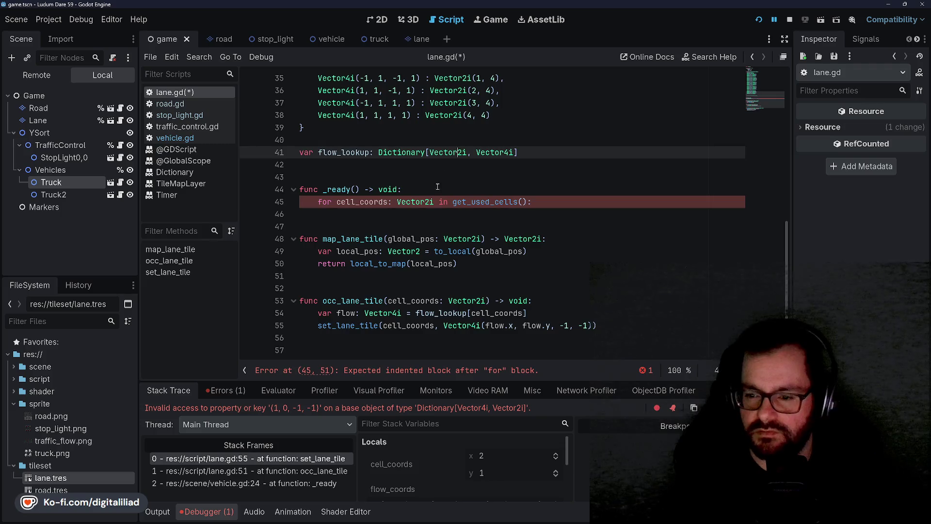
{"action": "left_click", "coordinate": [447, 217]}
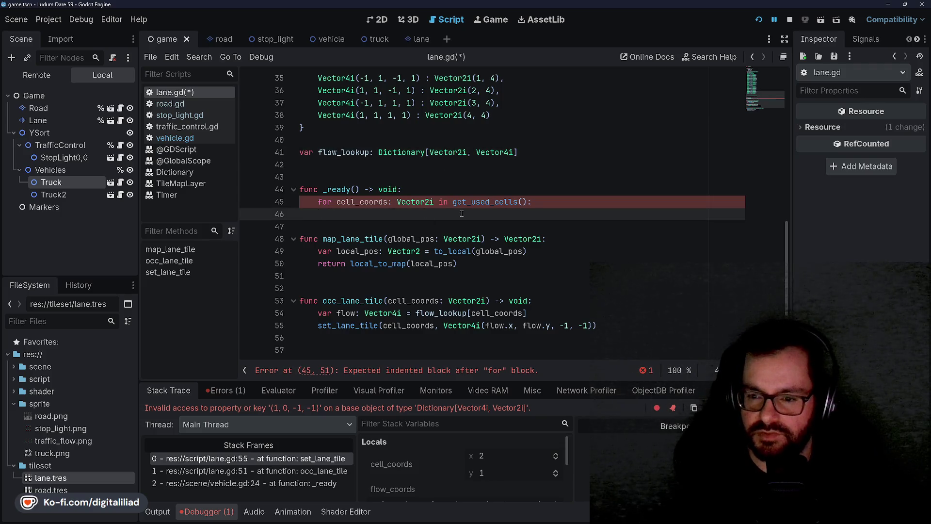
{"action": "type", "text": "flow_lookup["}
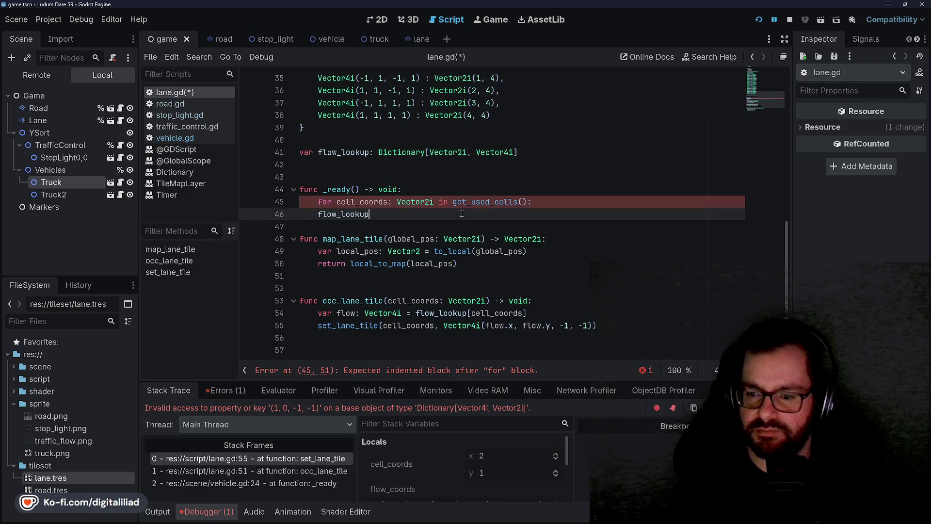
{"action": "type", "text": "cell_cords"}
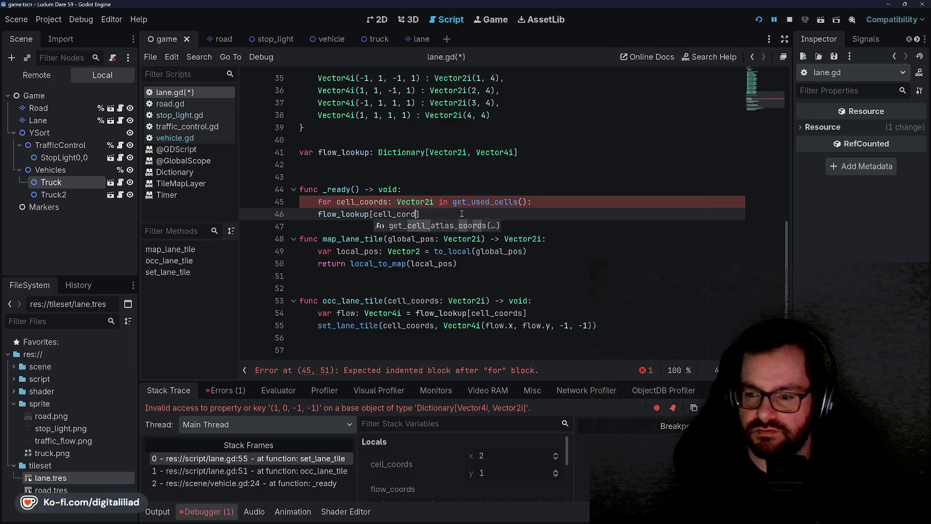
{"action": "key", "text": "Right"}
{"action": "type", "text": "atla"}
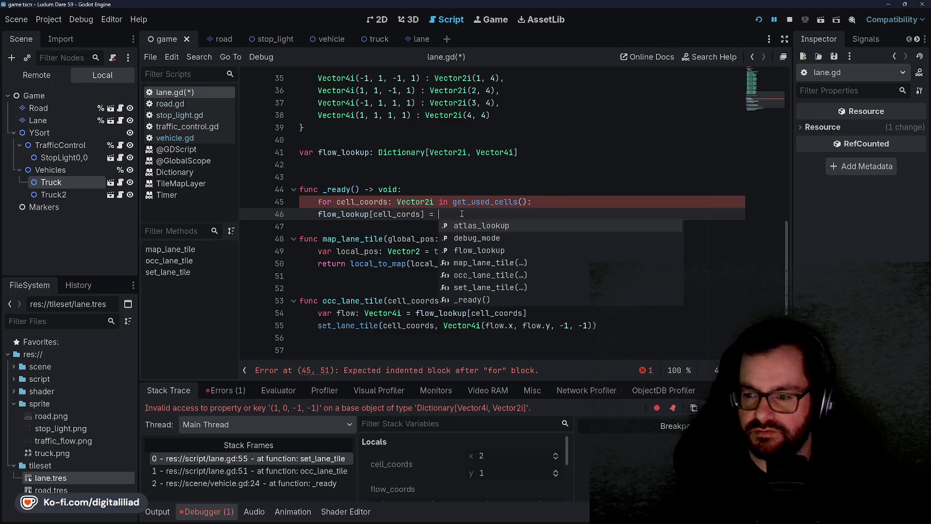
Delete the unfinished _ready function from lane.gd and save the script
{"action": "scroll", "coordinate": [381, 240], "scroll_direction": "up", "scroll_amount": 9}
{"action": "scroll", "coordinate": [381, 241], "scroll_direction": "up", "scroll_amount": 1}
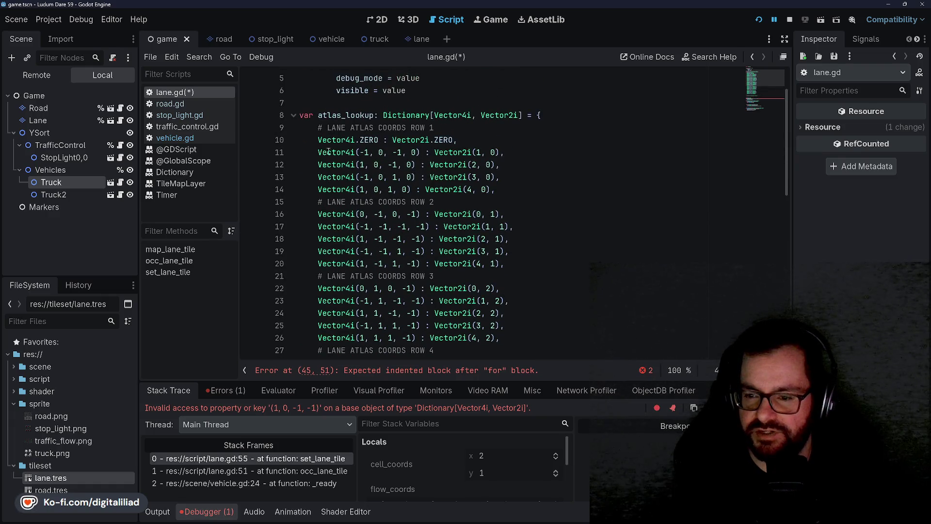
{"action": "scroll", "coordinate": [447, 214], "scroll_direction": "down", "scroll_amount": 2}
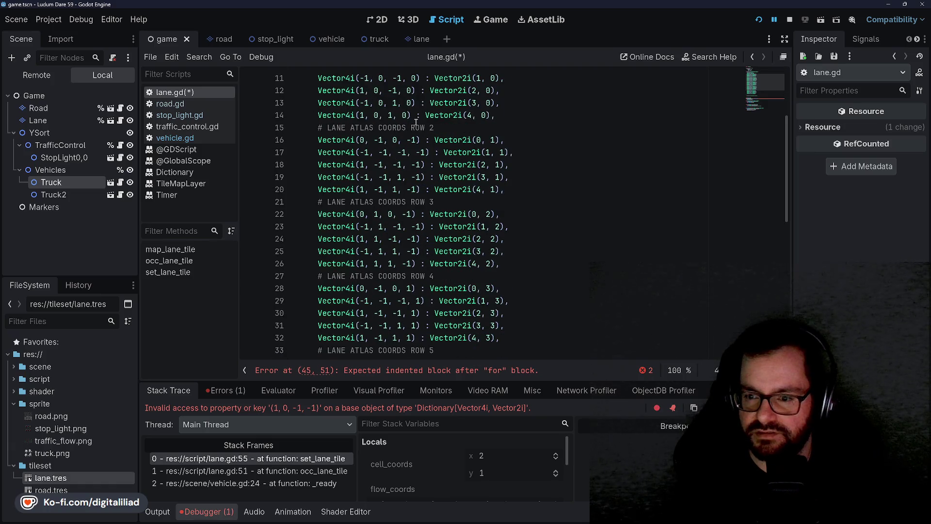
{"action": "scroll", "coordinate": [367, 230], "scroll_direction": "down", "scroll_amount": 3}
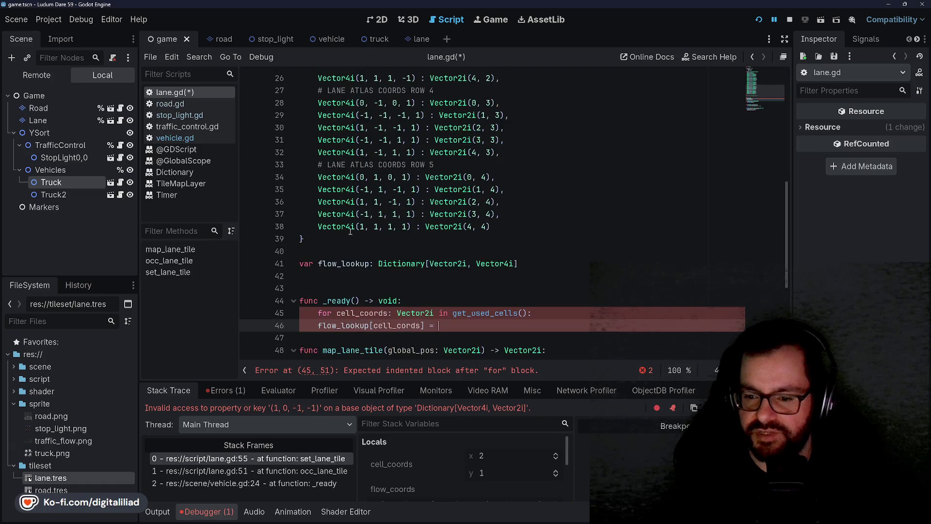
{"action": "scroll", "coordinate": [362, 273], "scroll_direction": "down", "scroll_amount": 1}
{"action": "mouse_move", "coordinate": [435, 288]}
{"action": "left_mouse_down"}
{"action": "mouse_move", "coordinate": [339, 276]}
{"action": "mouse_move", "coordinate": [310, 238]}
{"action": "left_mouse_up"}
{"action": "key", "text": "BackSpace"}
{"action": "key", "text": "ctrl+s"}
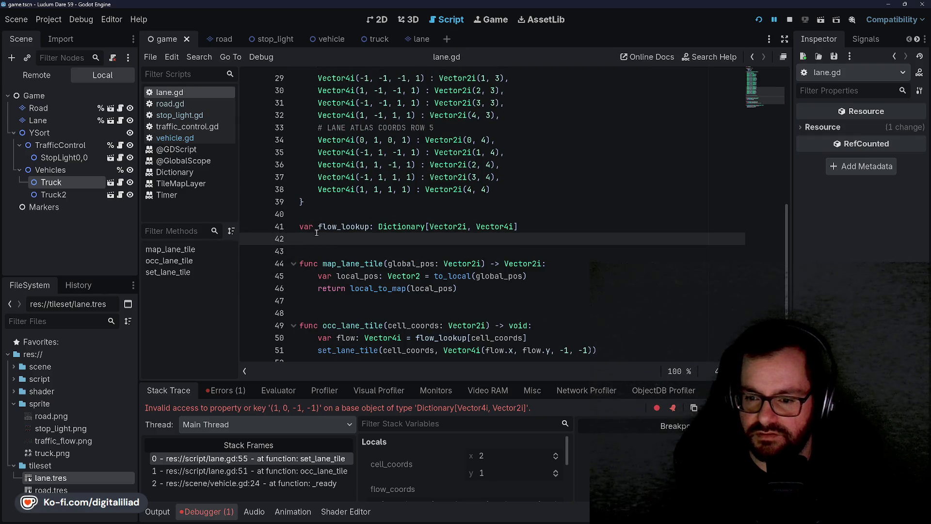
Remove the blank line below flow_lookup in lane.gd
{"action": "key", "text": "BackSpace"}
{"action": "key", "text": "Up"}
{"action": "scroll", "coordinate": [318, 228], "scroll_direction": "down", "scroll_amount": 2}
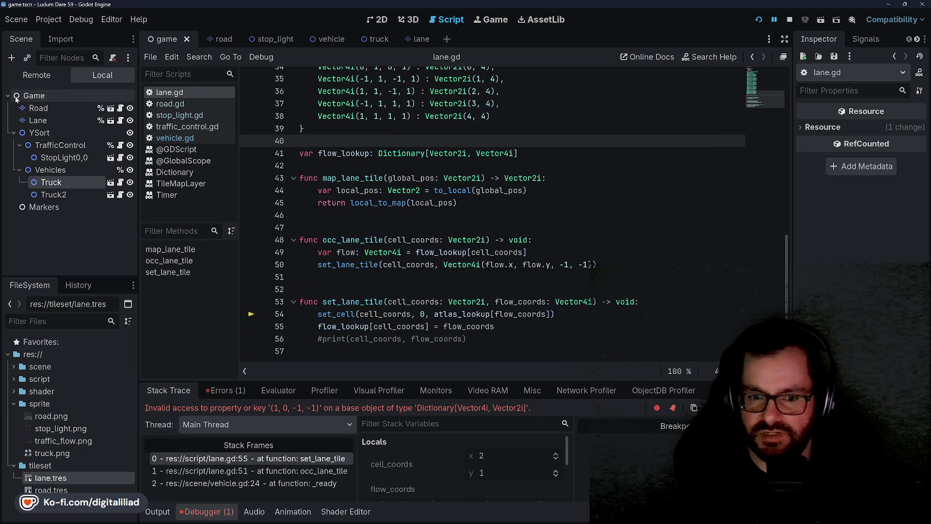
Inspect the Road, Lane, StopLight0,0, TrafficControl and Truck nodes, then save the scene
{"action": "left_click", "coordinate": [41, 121]}
{"action": "left_click", "coordinate": [48, 107]}
{"action": "left_click", "coordinate": [41, 120]}
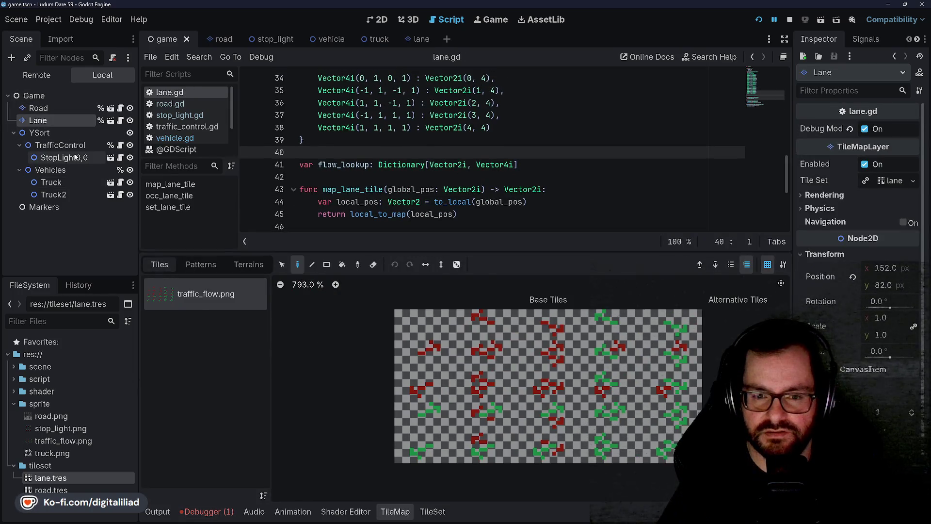
{"action": "left_click", "coordinate": [72, 156]}
{"action": "left_click", "coordinate": [74, 145]}
{"action": "left_click", "coordinate": [58, 183]}
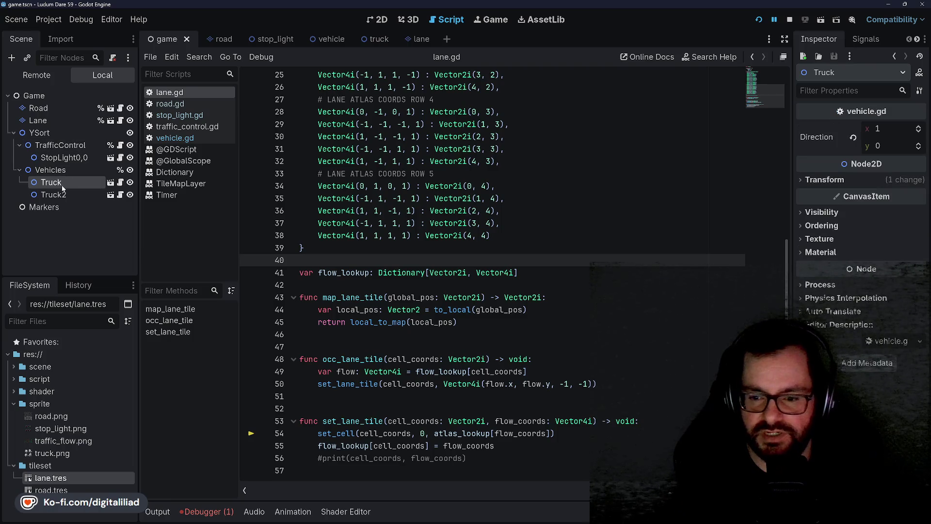
{"action": "key", "text": "ctrl+s"}
Bring back the debugger's stack trace and go to the row 4 atlas comment
{"action": "key", "text": "Up"}
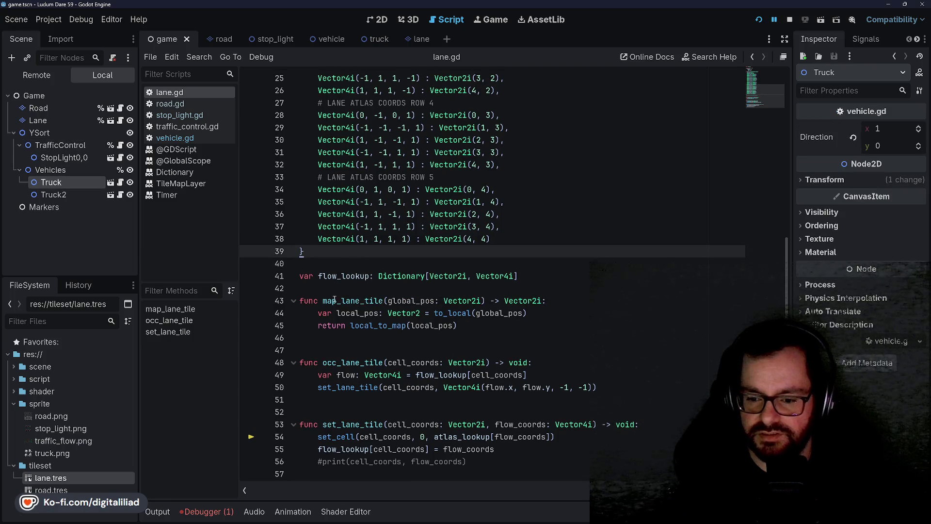
{"action": "scroll", "coordinate": [356, 285], "scroll_direction": "up", "scroll_amount": 4}
{"action": "left_click", "coordinate": [206, 511]}
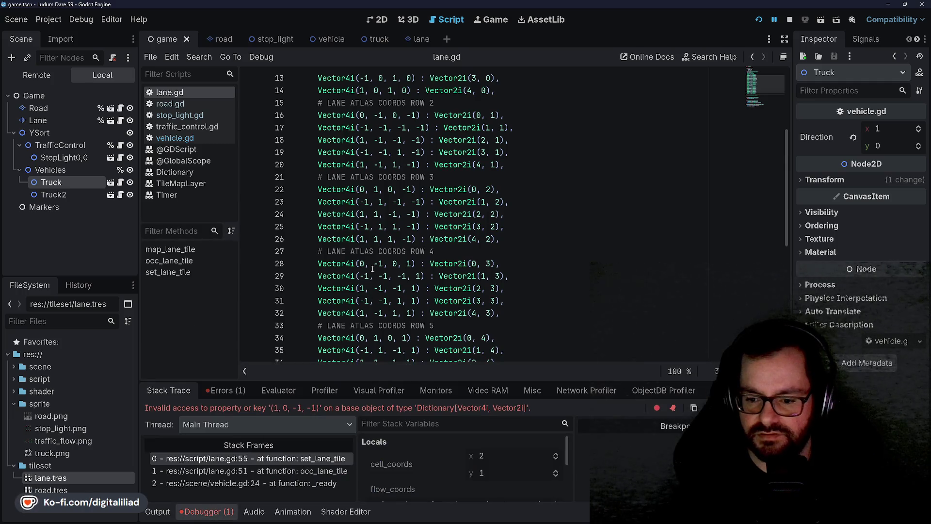
{"action": "left_click", "coordinate": [393, 252]}
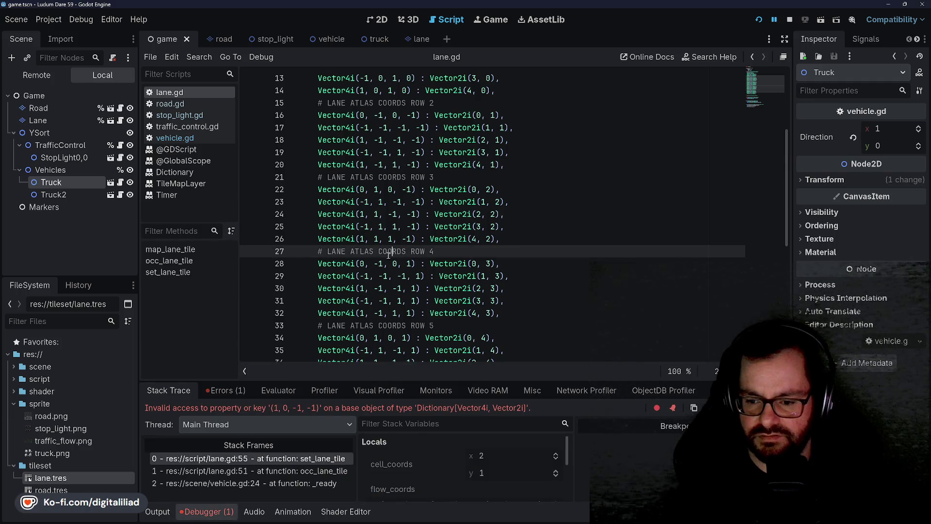
{"action": "scroll", "coordinate": [423, 461], "scroll_direction": "down", "scroll_amount": 5}
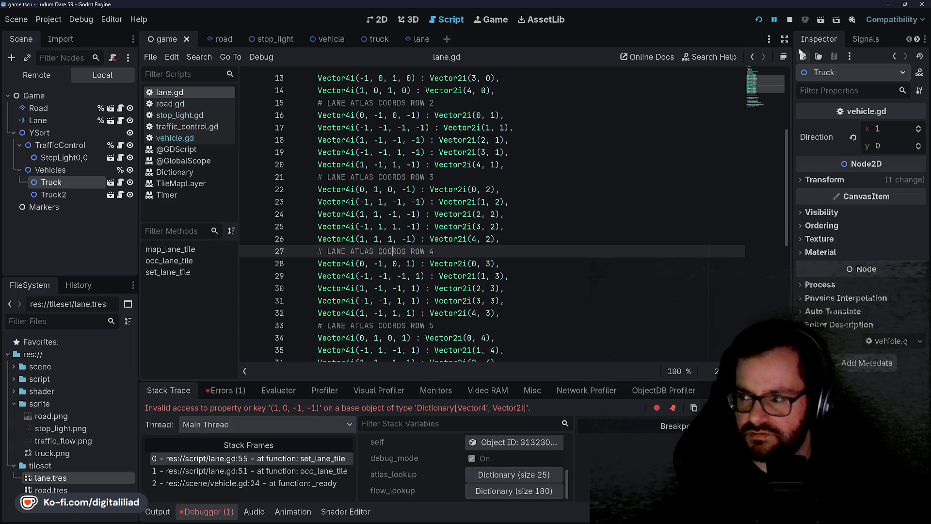
Restart the game and follow the stack frames from vehicle.gd line 24 to occ_lane_tile on lane.gd line 50
{"action": "left_click", "coordinate": [759, 19]}
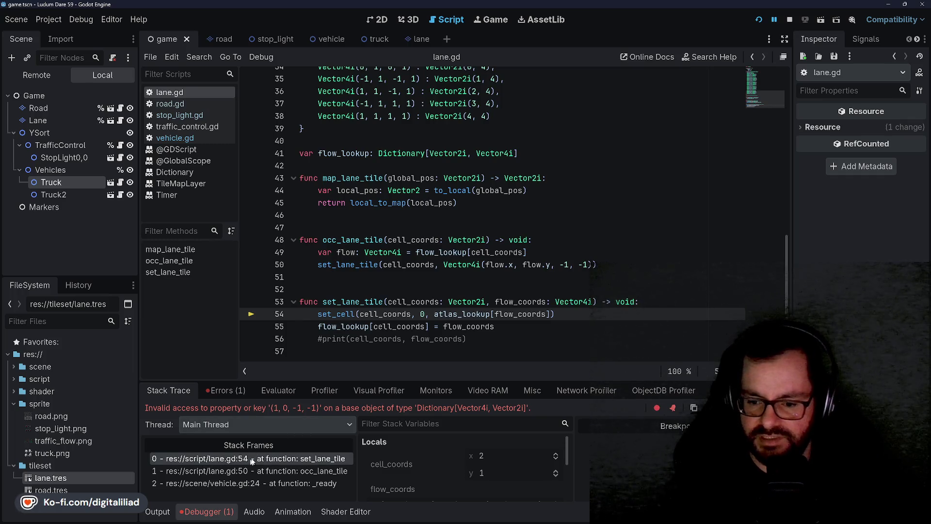
{"action": "left_click", "coordinate": [268, 471]}
{"action": "left_click", "coordinate": [268, 483]}
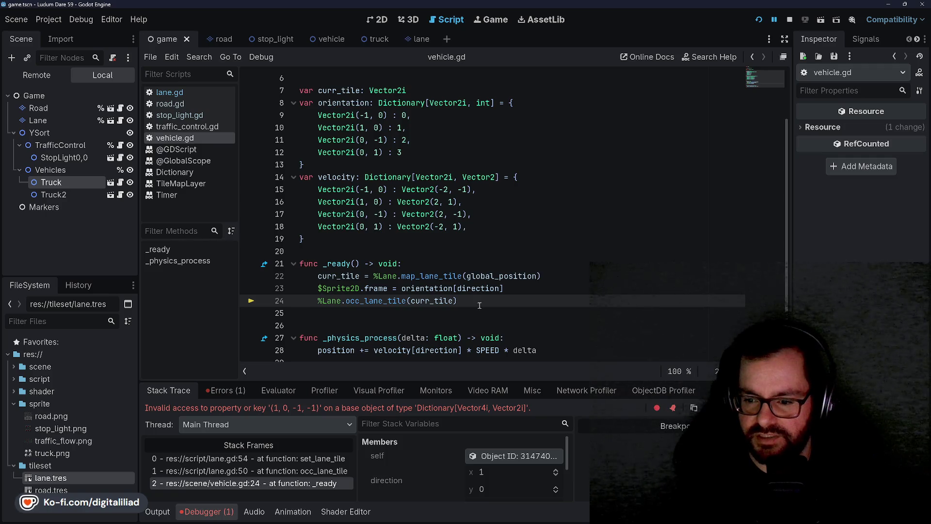
{"action": "left_click", "coordinate": [291, 471]}
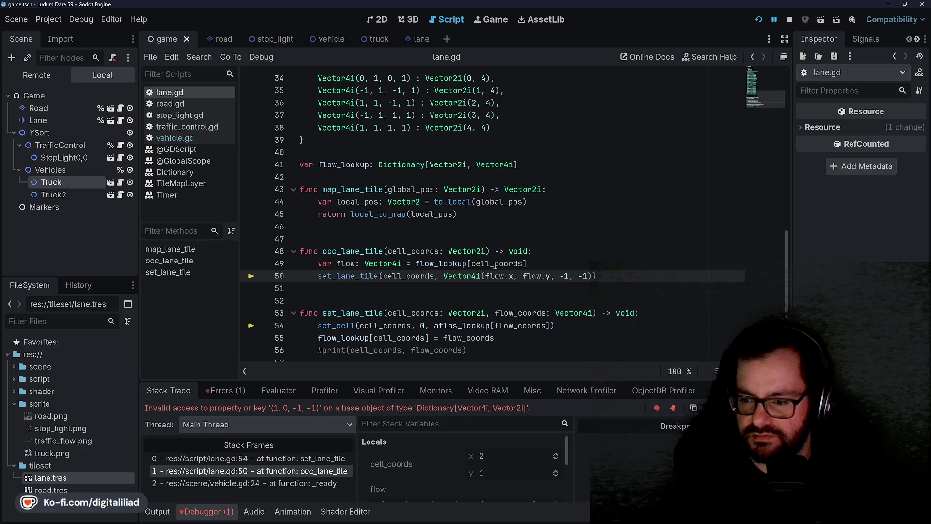
{"action": "mouse_move", "coordinate": [495, 264]}
Stop the game and make the first -1 on line 50 conditional on flow.x
{"action": "left_click", "coordinate": [790, 20]}
{"action": "left_click", "coordinate": [599, 216]}
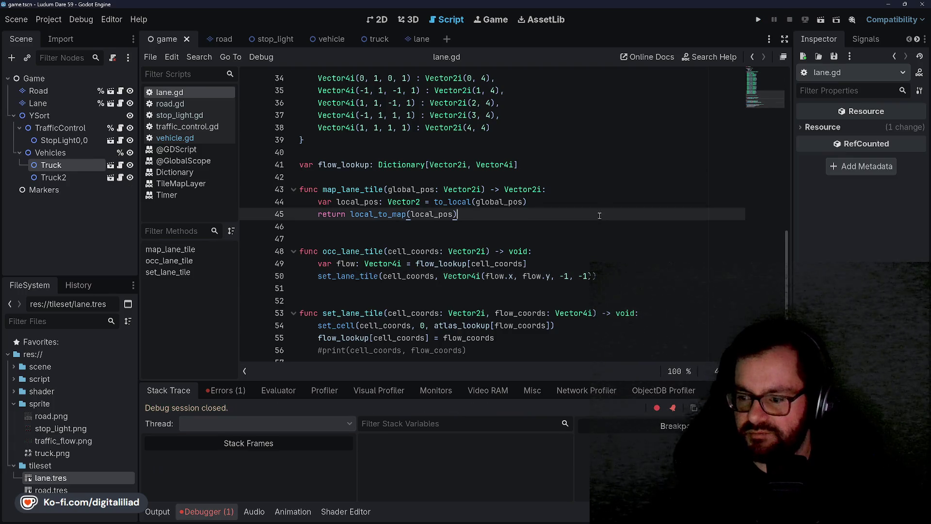
{"action": "left_click", "coordinate": [561, 276]}
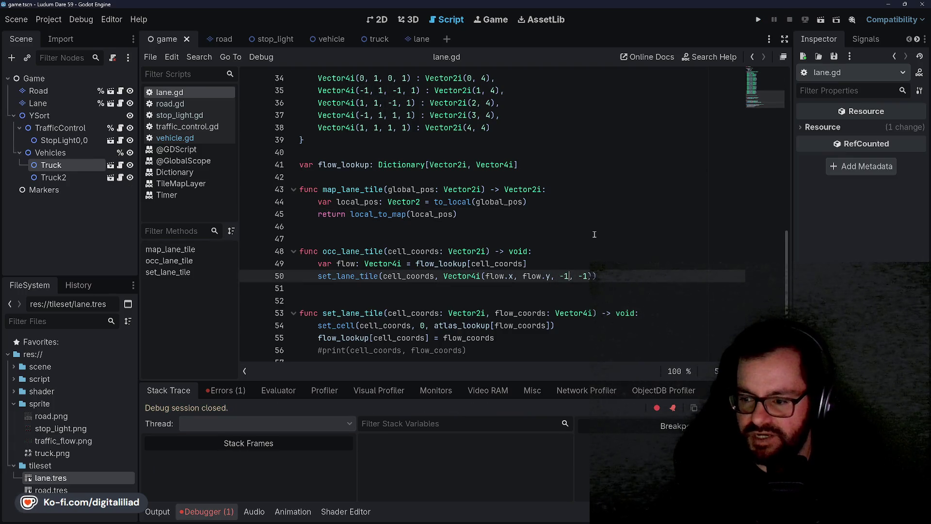
{"action": "type", "text": " if flow.x != "}
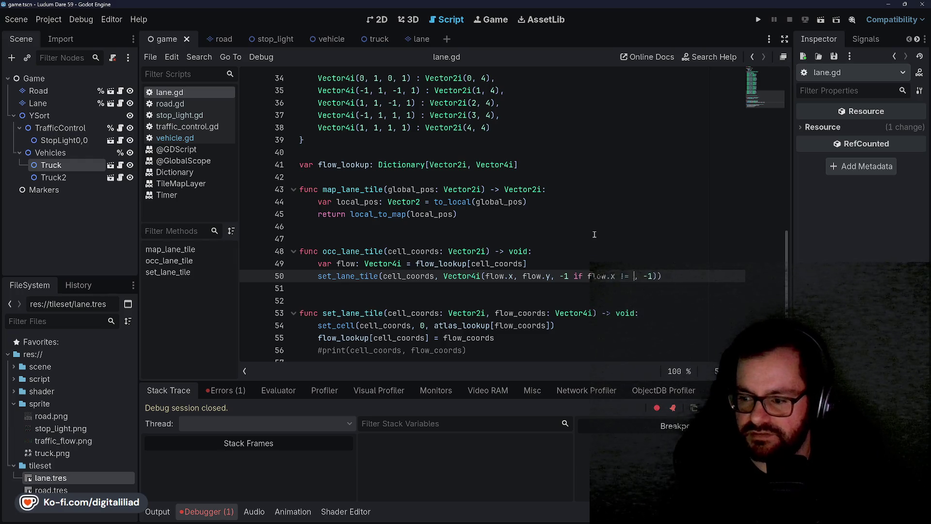
{"action": "type", "text": "else 0"}
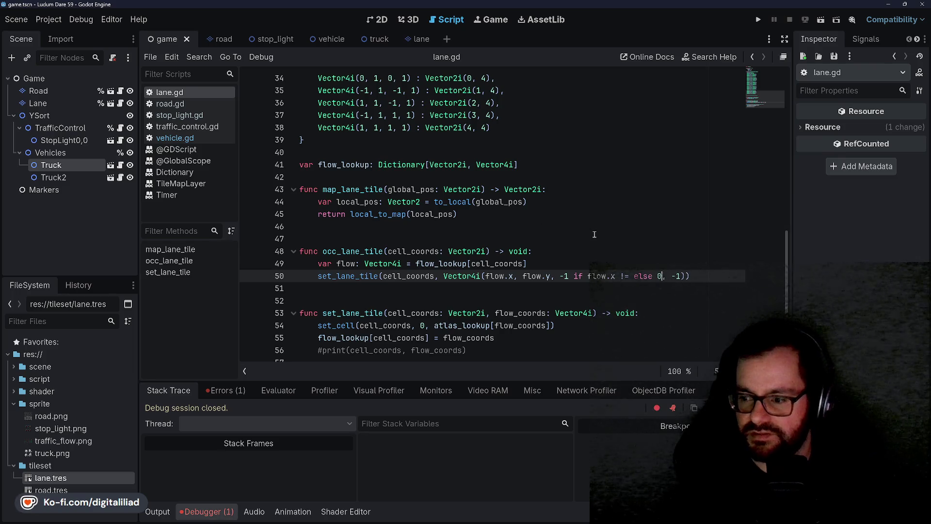
Replace the last -1 on line 50 with '-1 if flow.y != 0 else 0' and save lane.gd
{"action": "left_click", "coordinate": [639, 242]}
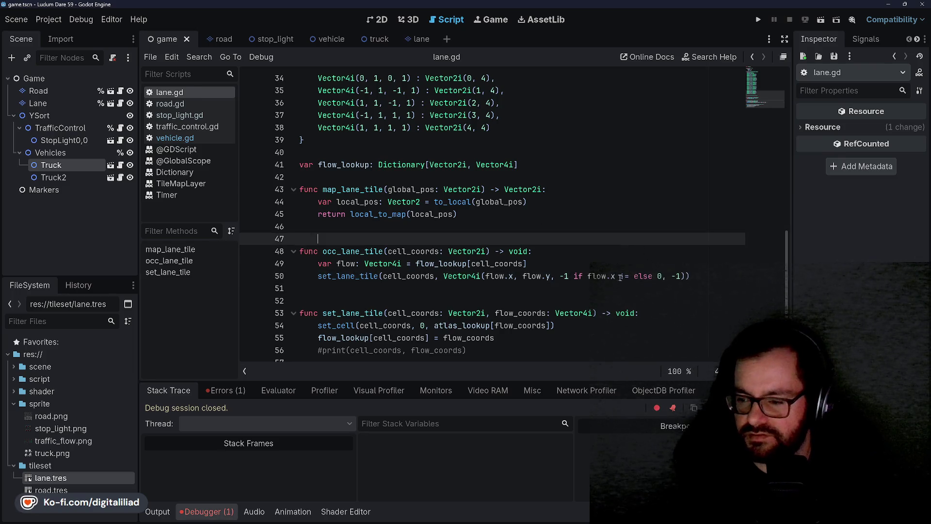
{"action": "left_click", "coordinate": [673, 275]}
{"action": "key", "text": "Up"}
{"action": "key", "text": "Up"}
{"action": "key", "text": "Up"}
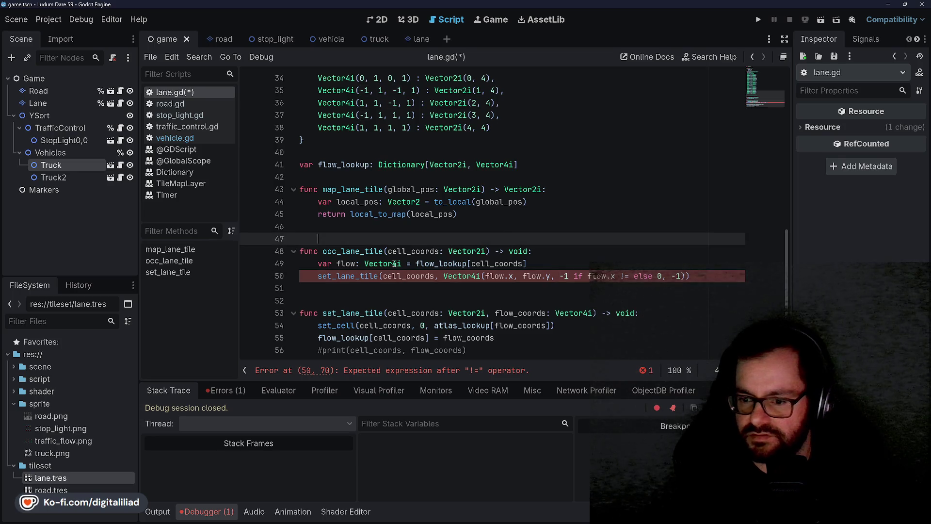
{"action": "left_click", "coordinate": [369, 263]}
{"action": "left_click", "coordinate": [683, 275]}
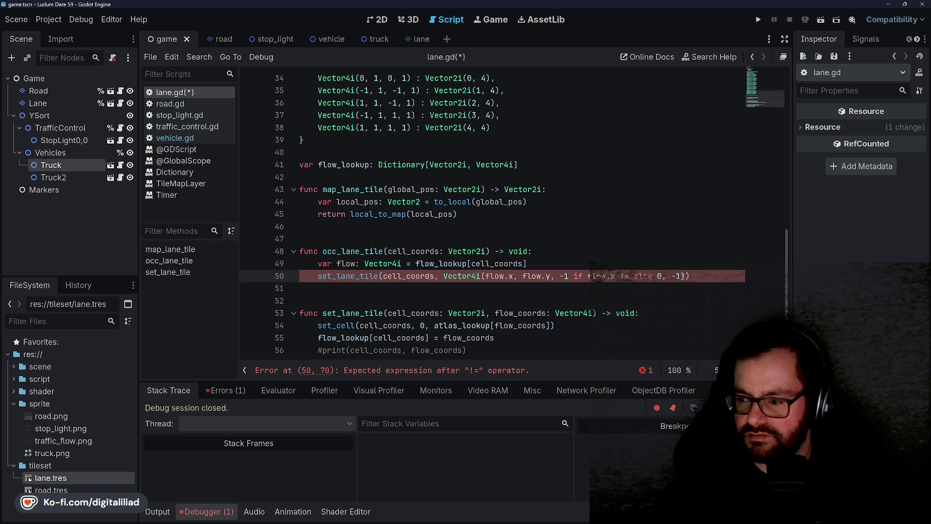
{"action": "left_click_drag", "start_coordinate": [680, 275], "coordinate": [672, 276]}
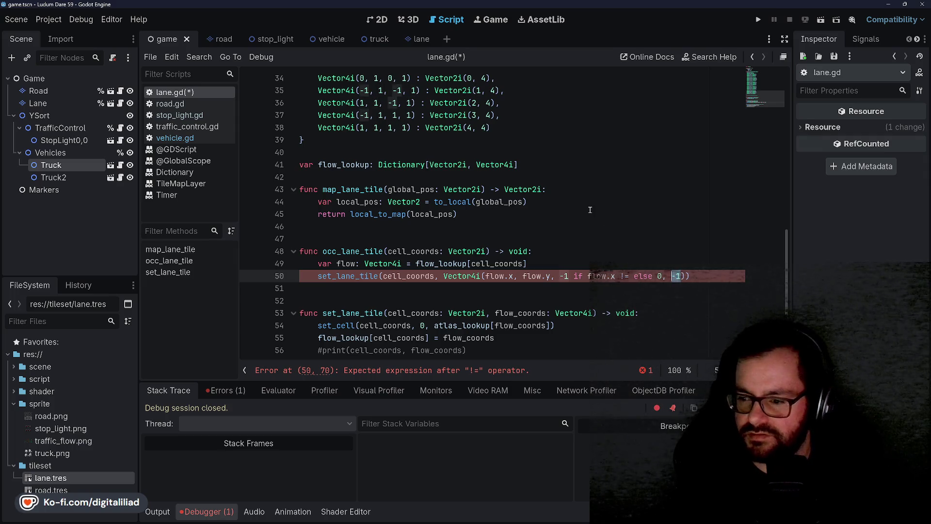
{"action": "type", "text": "-1 if flow."}
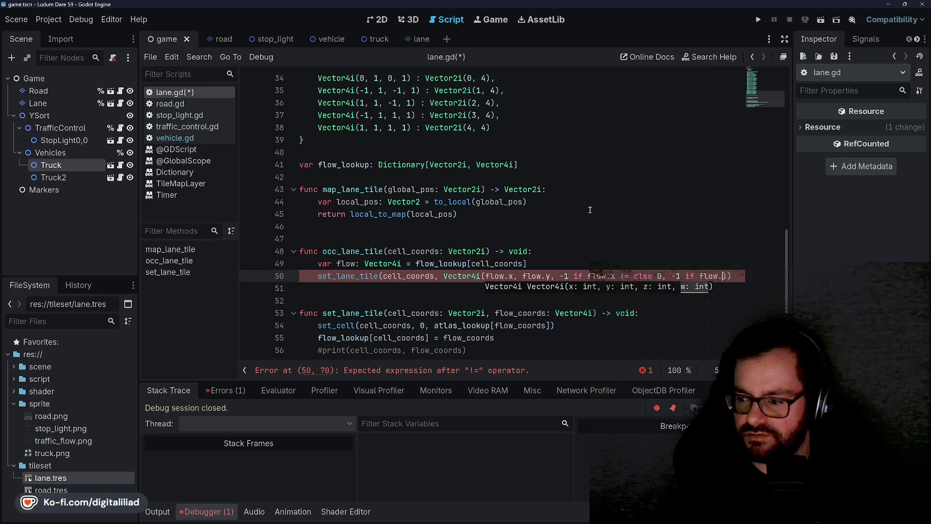
{"action": "type", "text": "y else"}
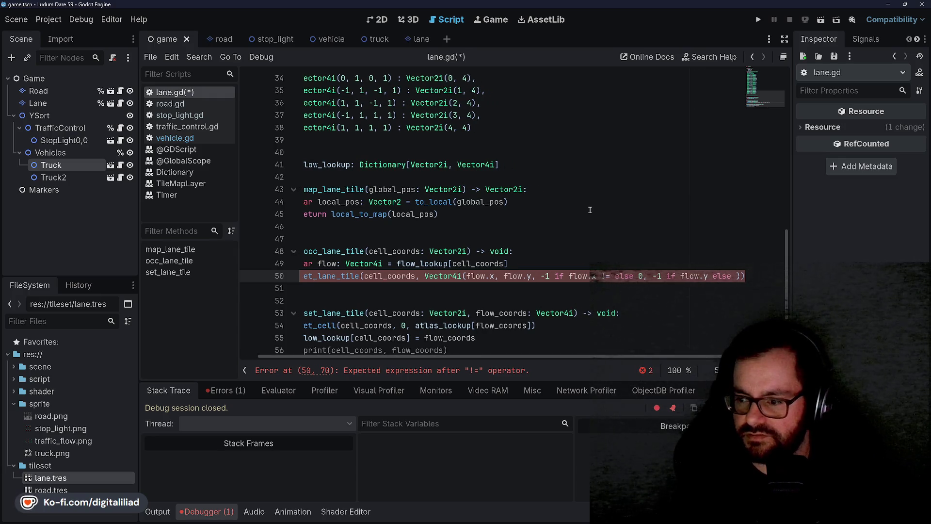
{"action": "key", "text": "BackSpace"}
{"action": "key", "text": "BackSpace"}
{"action": "key", "text": "BackSpace"}
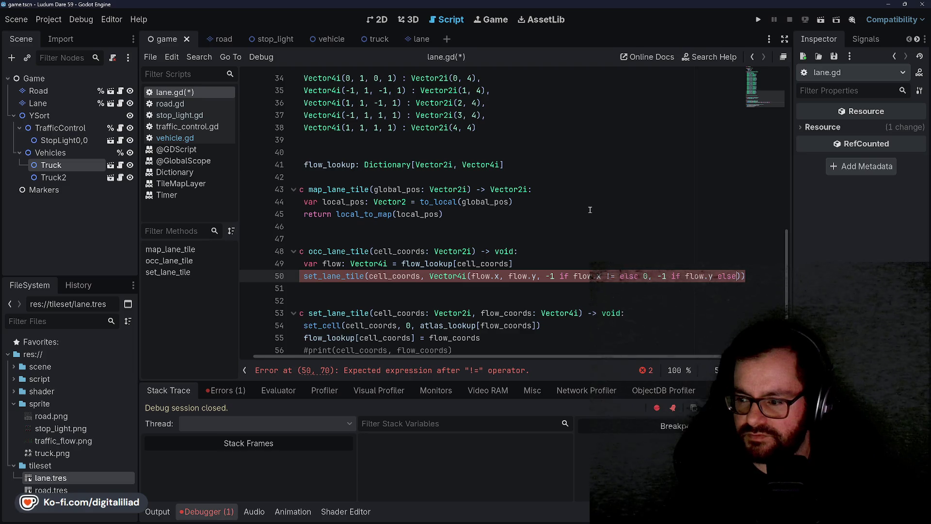
{"action": "type", "text": "!= 0 else 0"}
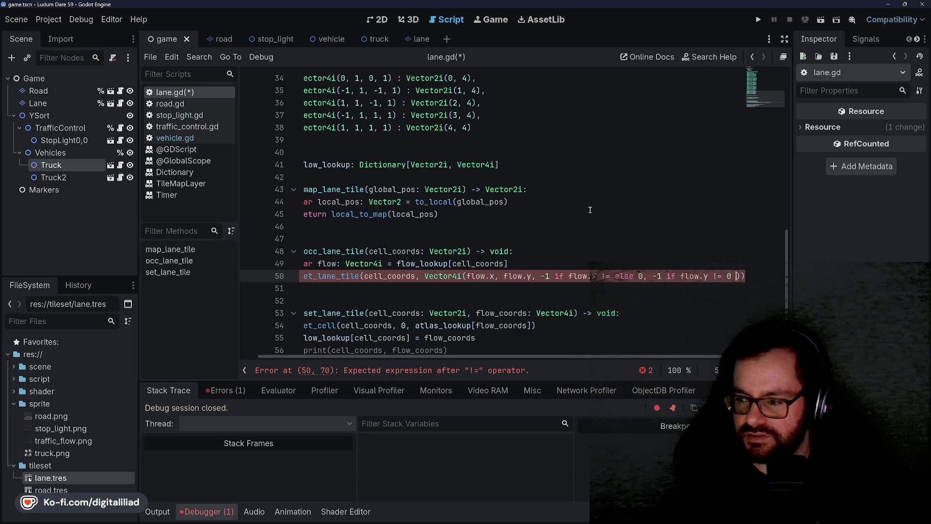
{"action": "left_click", "coordinate": [590, 210]}
{"action": "key", "text": "ctrl+s"}
Complete the first condition as 'flow.x != 0' and run the project
{"action": "left_click", "coordinate": [591, 276]}
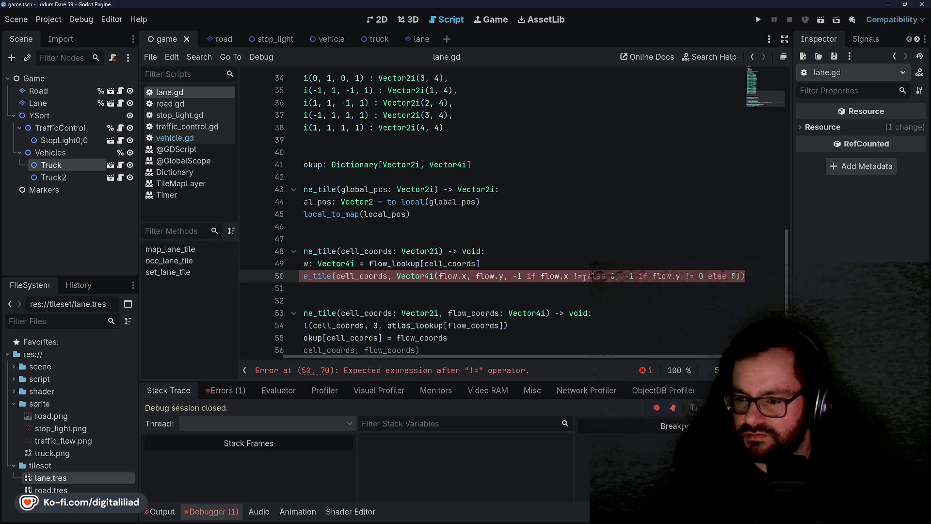
{"action": "left_click", "coordinate": [528, 276]}
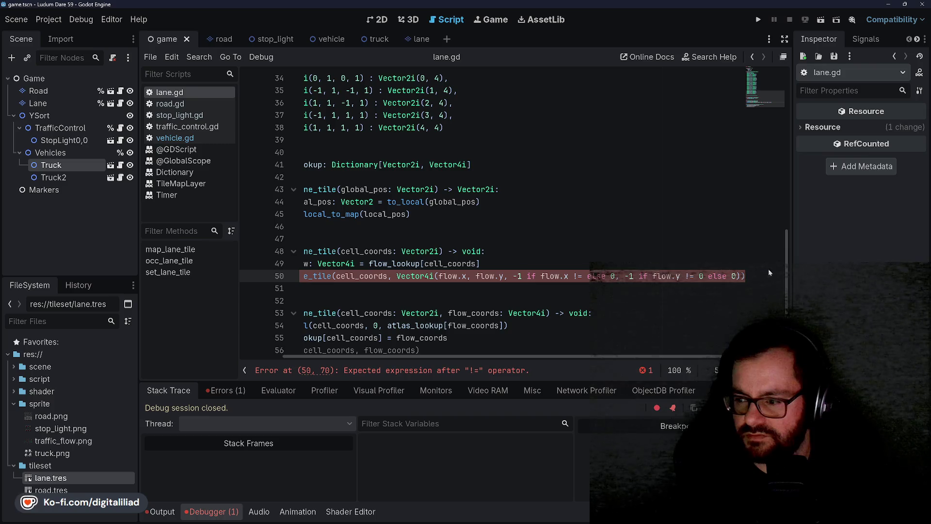
{"action": "left_click", "coordinate": [652, 275]}
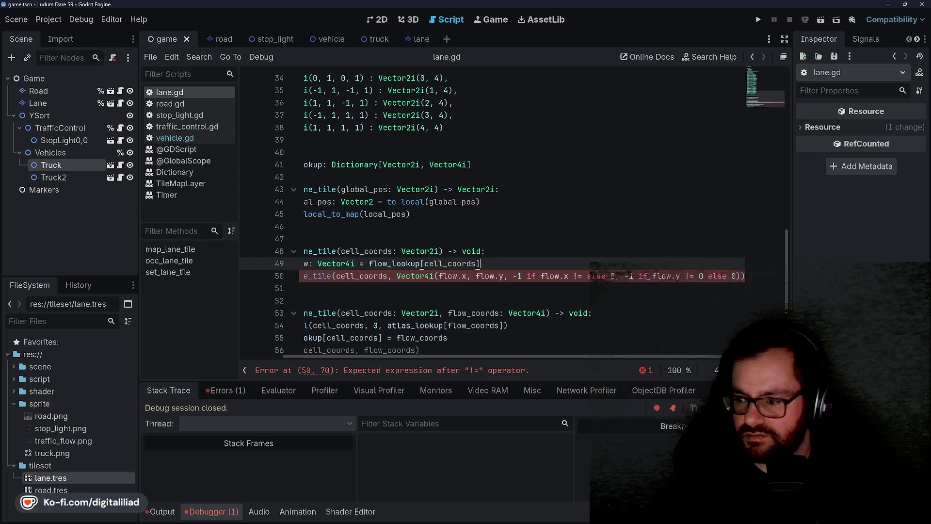
{"action": "left_click", "coordinate": [584, 276]}
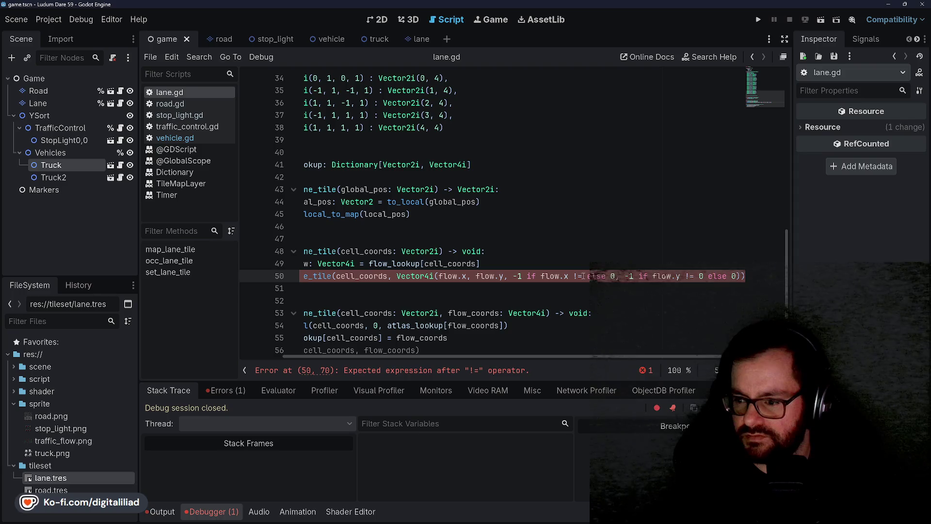
{"action": "type", "text": "0"}
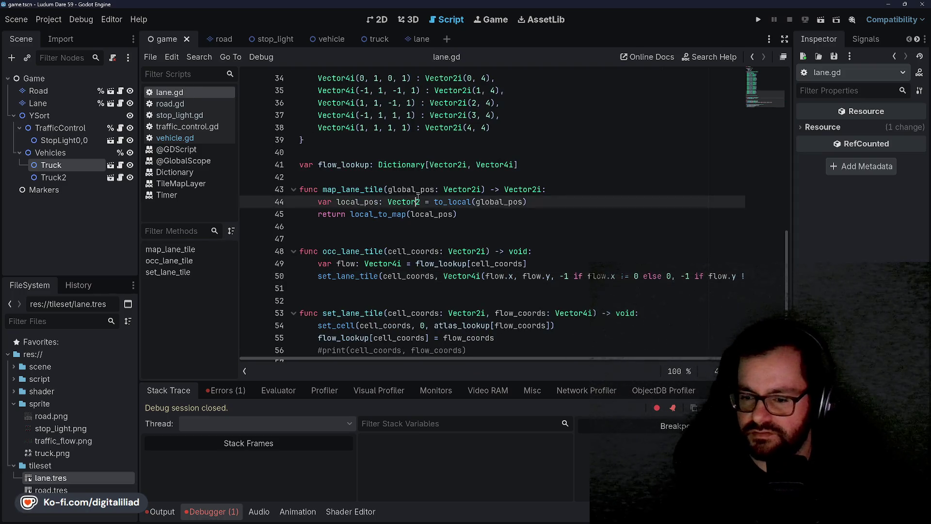
{"action": "left_click", "coordinate": [757, 21]}
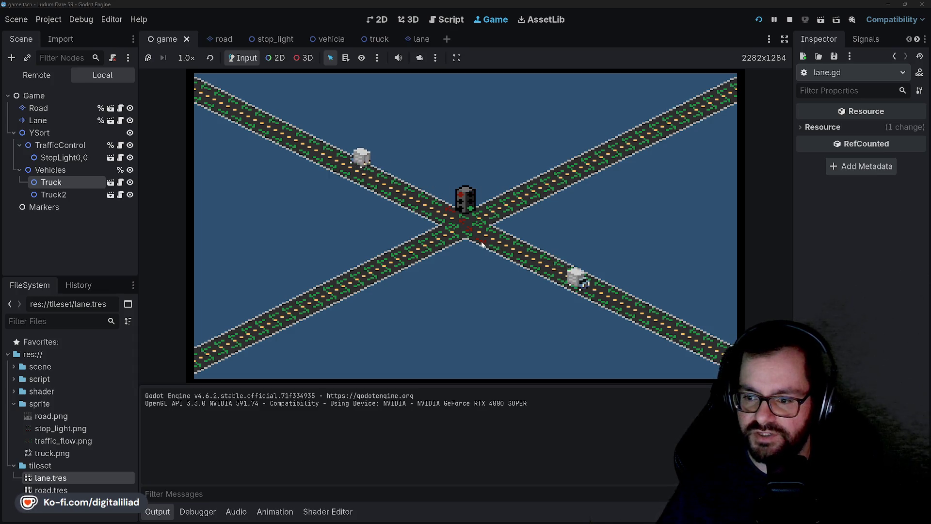
Restart the game three times to watch the trucks cross, then stop it to return to lane.gd
{"action": "left_click", "coordinate": [759, 19]}
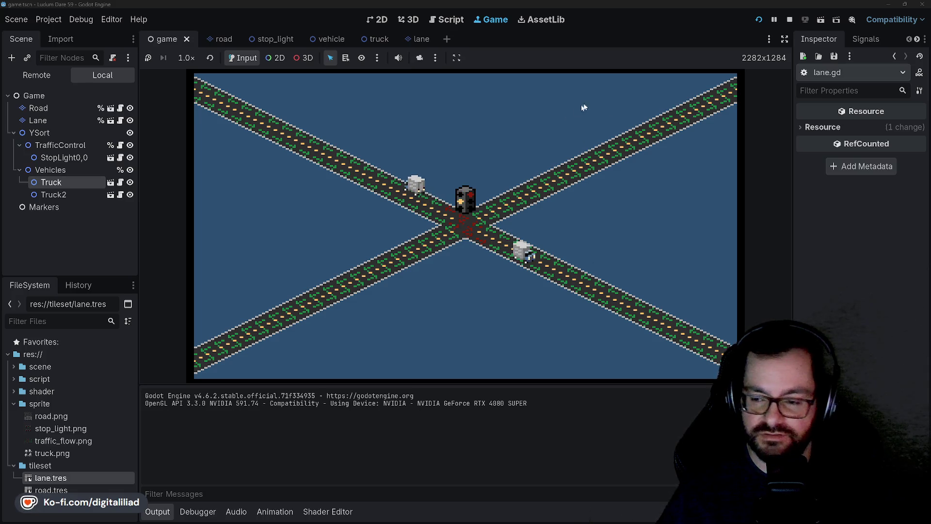
{"action": "left_click", "coordinate": [758, 20]}
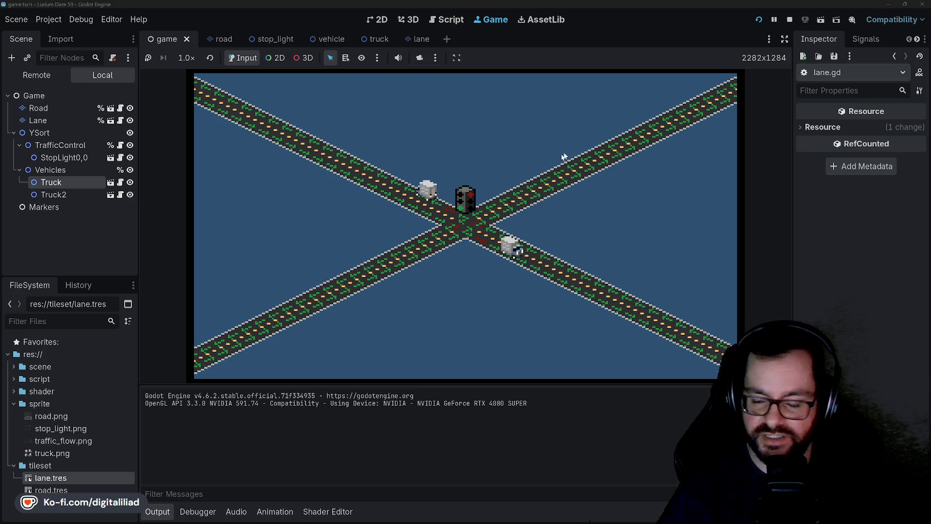
{"action": "left_click", "coordinate": [759, 21]}
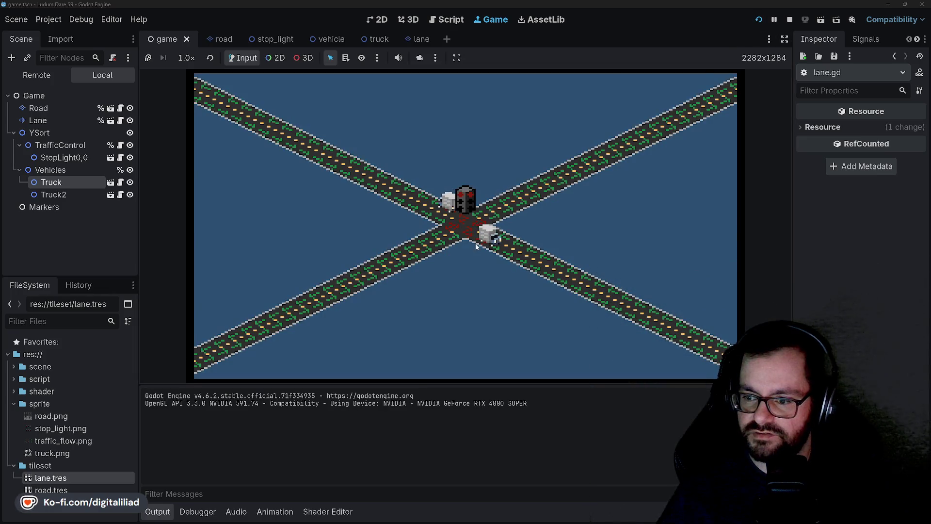
{"action": "left_click", "coordinate": [788, 19]}
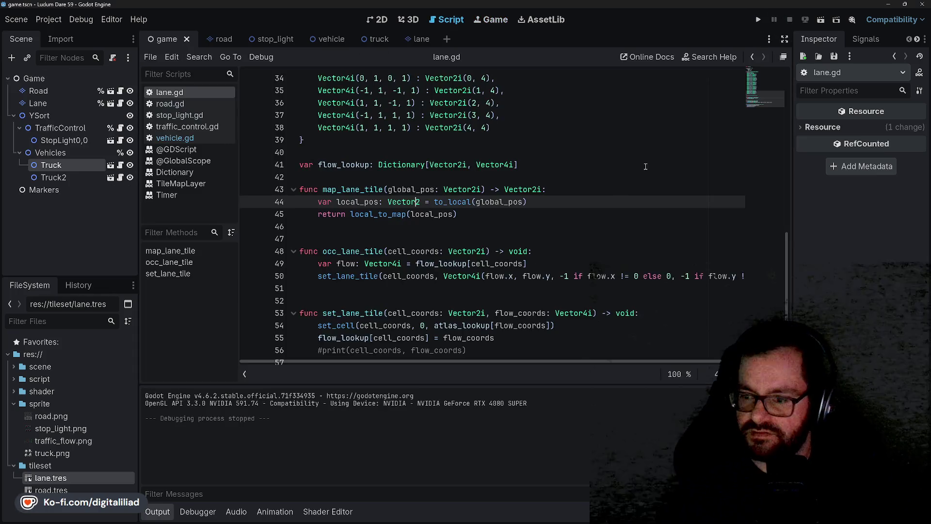
{"action": "left_click", "coordinate": [340, 239]}
{"action": "left_click", "coordinate": [359, 226]}
{"action": "key", "text": "Down"}
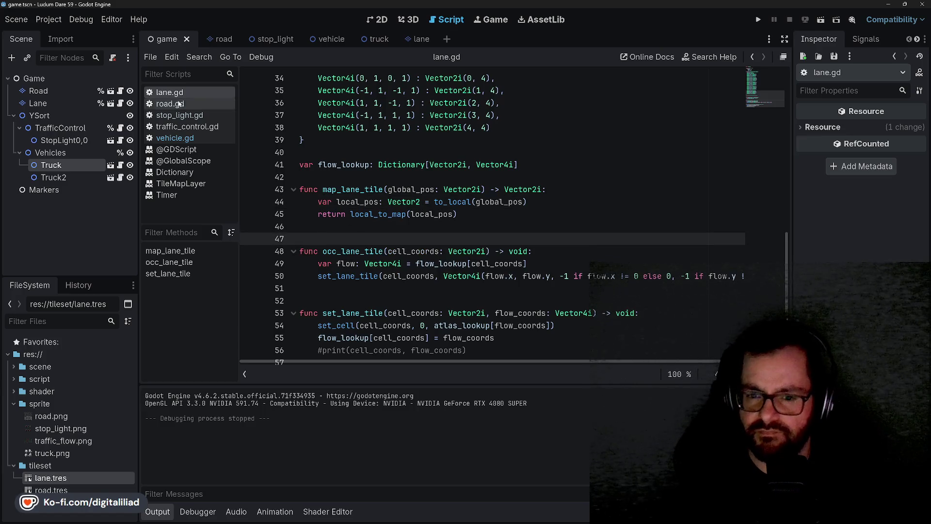
{"action": "scroll", "coordinate": [362, 237], "scroll_direction": "up", "scroll_amount": 10}
{"action": "scroll", "coordinate": [366, 254], "scroll_direction": "up", "scroll_amount": 1}
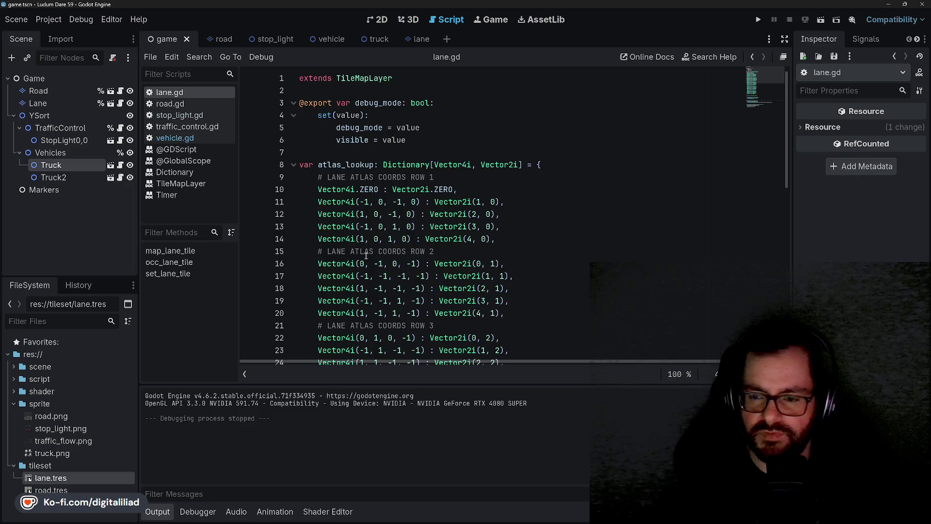
{"action": "scroll", "coordinate": [323, 146], "scroll_direction": "down", "scroll_amount": 11}
{"action": "left_click", "coordinate": [340, 213]}
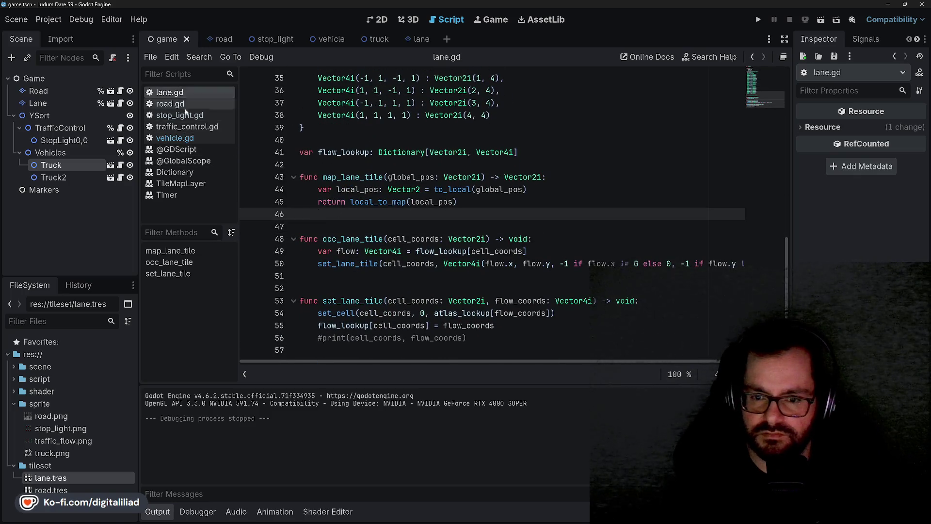
{"action": "left_click", "coordinate": [72, 176]}
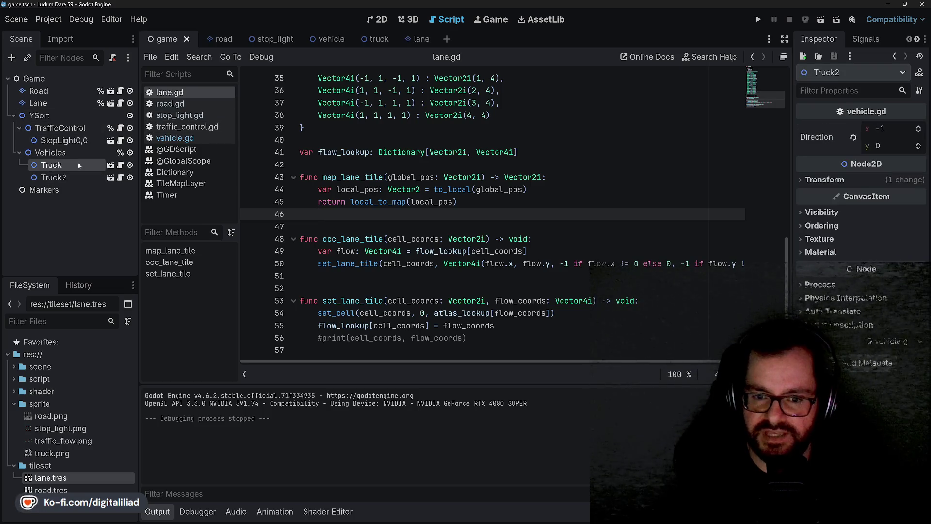
{"action": "left_click", "coordinate": [120, 165]}
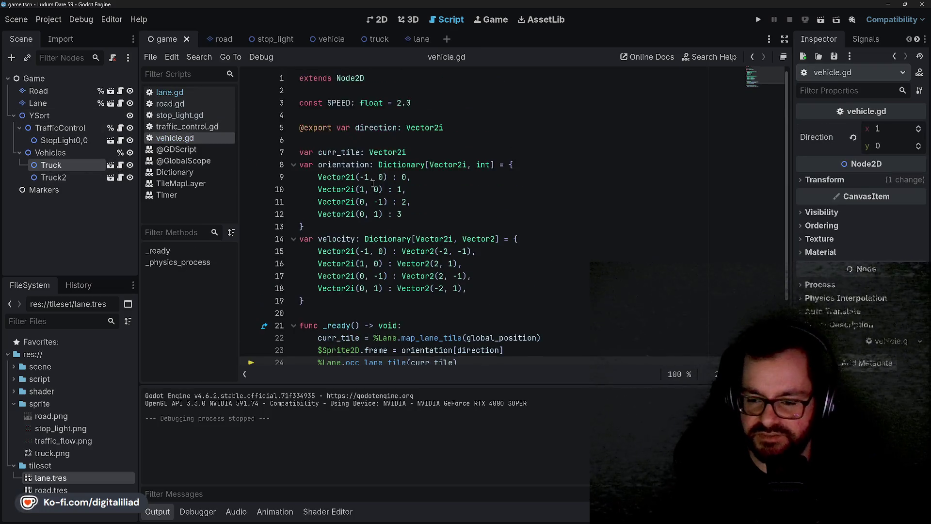
{"action": "left_click", "coordinate": [323, 237]}
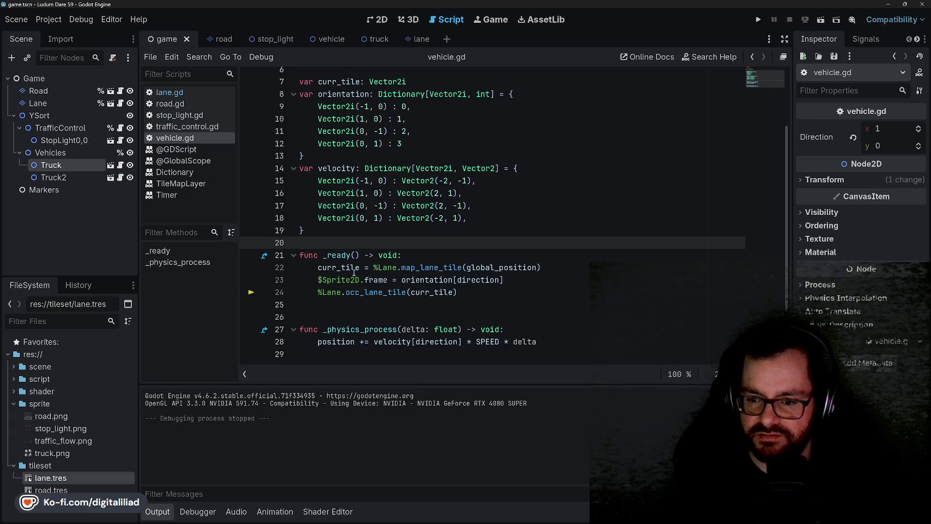
{"action": "left_click", "coordinate": [478, 292]}
{"action": "key", "text": "Return"}
{"action": "key", "text": "BackSpace"}
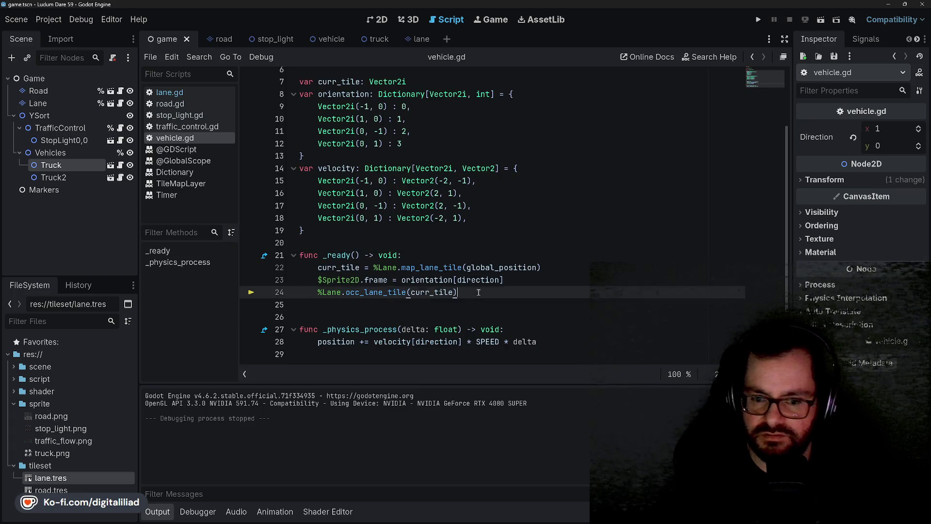
{"action": "left_click", "coordinate": [511, 278]}
{"action": "left_click", "coordinate": [541, 254]}
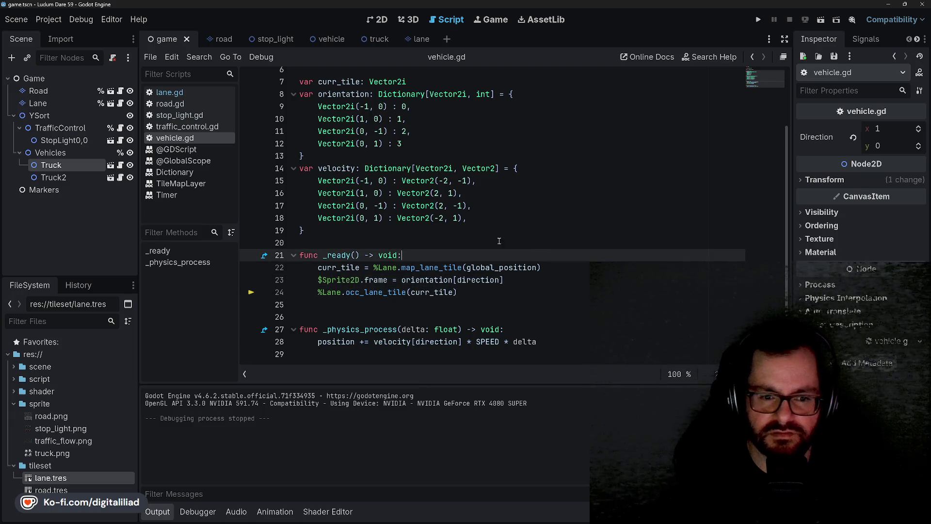
{"action": "left_click", "coordinate": [434, 239]}
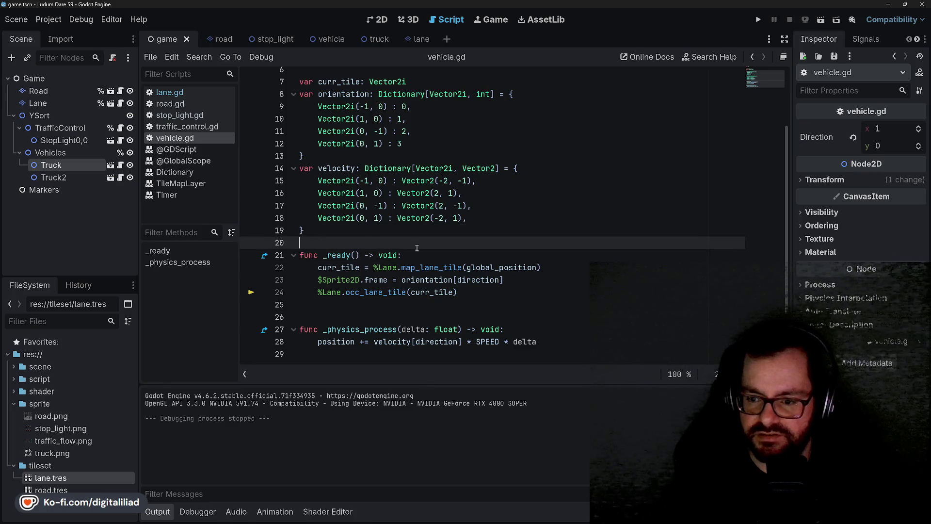
{"action": "key", "text": "Down"}
{"action": "key", "text": "Down"}
{"action": "key", "text": "Down"}
{"action": "left_click", "coordinate": [497, 301]}
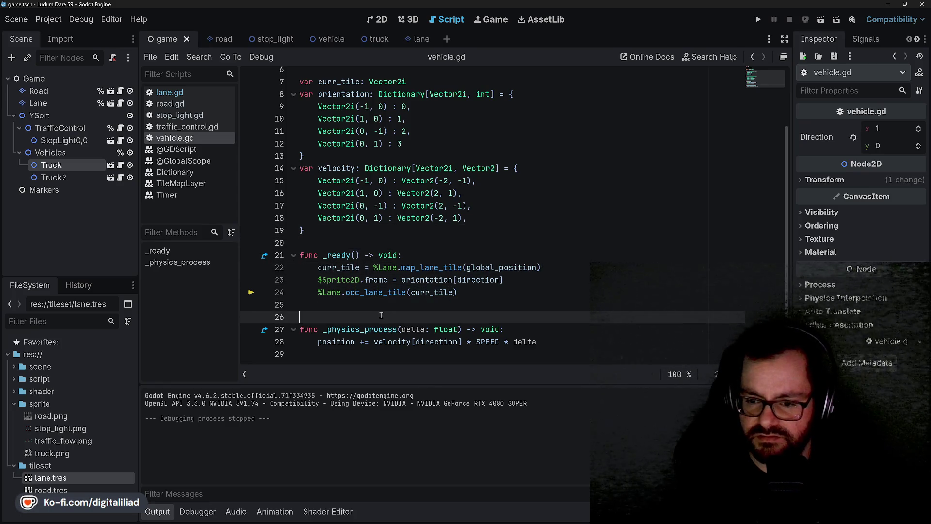
{"action": "left_click", "coordinate": [338, 317]}
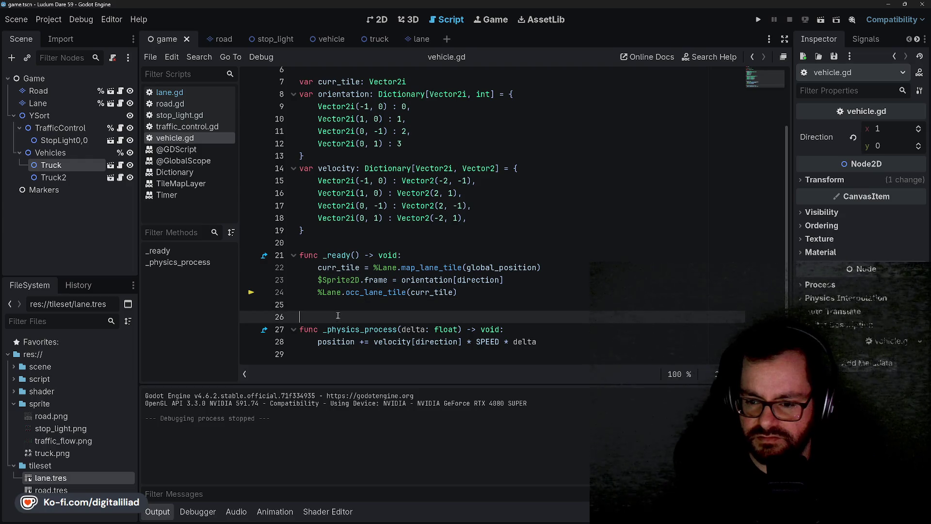
{"action": "left_click", "coordinate": [322, 232]}
{"action": "left_click", "coordinate": [322, 243]}
{"action": "scroll", "coordinate": [396, 204], "scroll_direction": "up", "scroll_amount": 3}
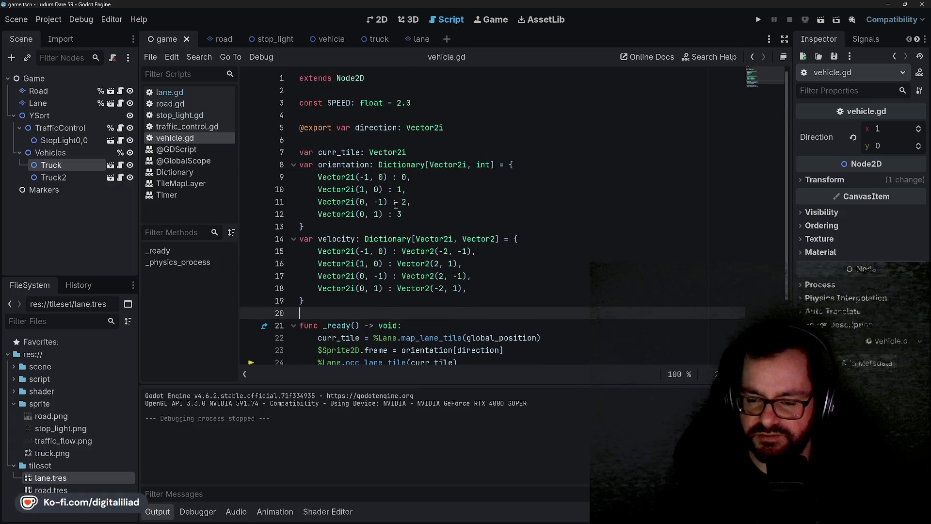
{"action": "scroll", "coordinate": [395, 204], "scroll_direction": "down", "scroll_amount": 2}
{"action": "left_click", "coordinate": [355, 225]}
{"action": "left_click", "coordinate": [347, 240]}
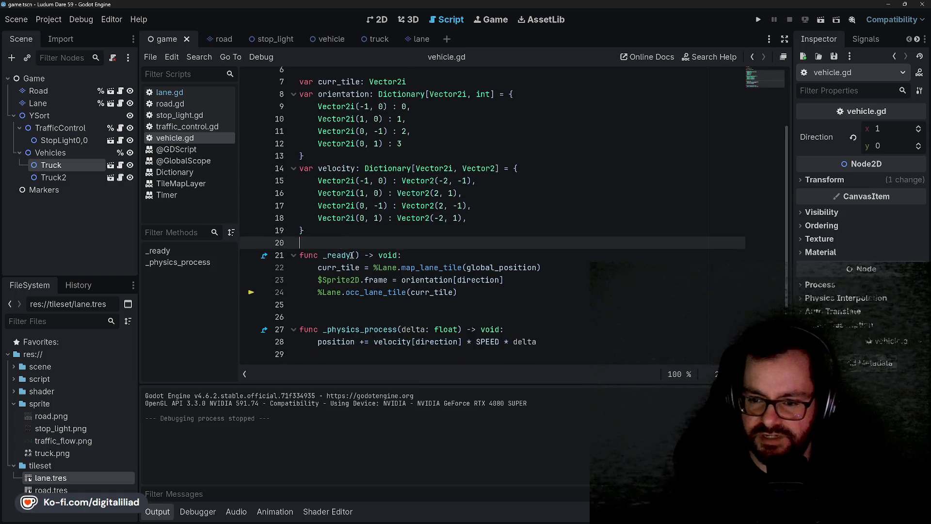
{"action": "left_click", "coordinate": [426, 254]}
{"action": "key", "text": "Down"}
{"action": "key", "text": "Down"}
{"action": "key", "text": "Down"}
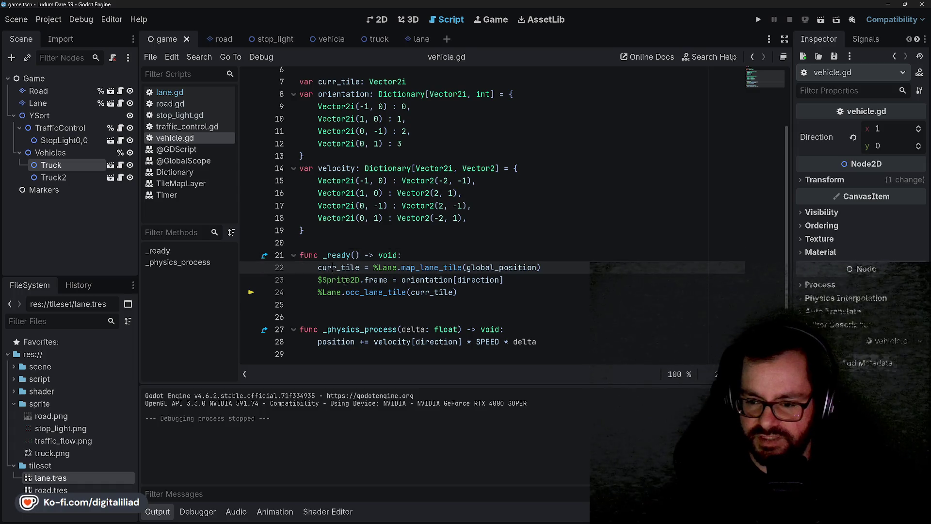
{"action": "double_click", "coordinate": [357, 293]}
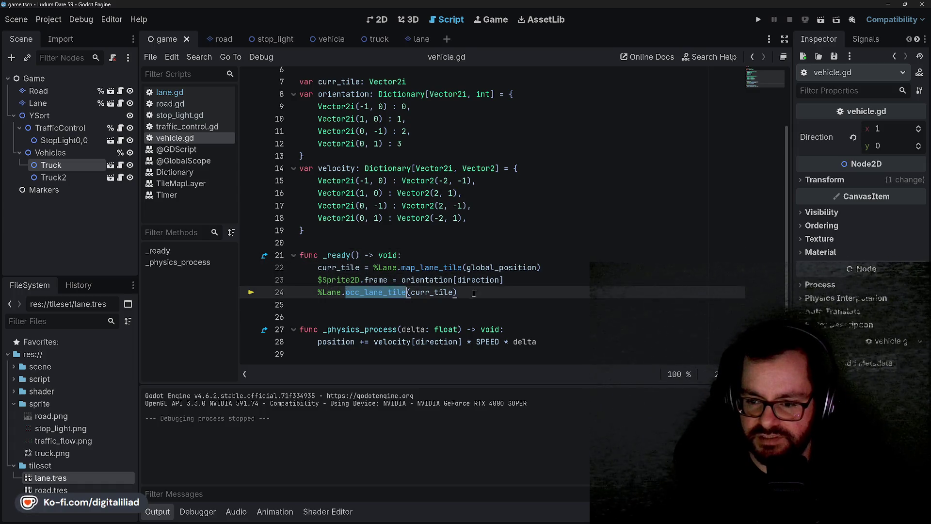
{"action": "key", "text": "Down"}
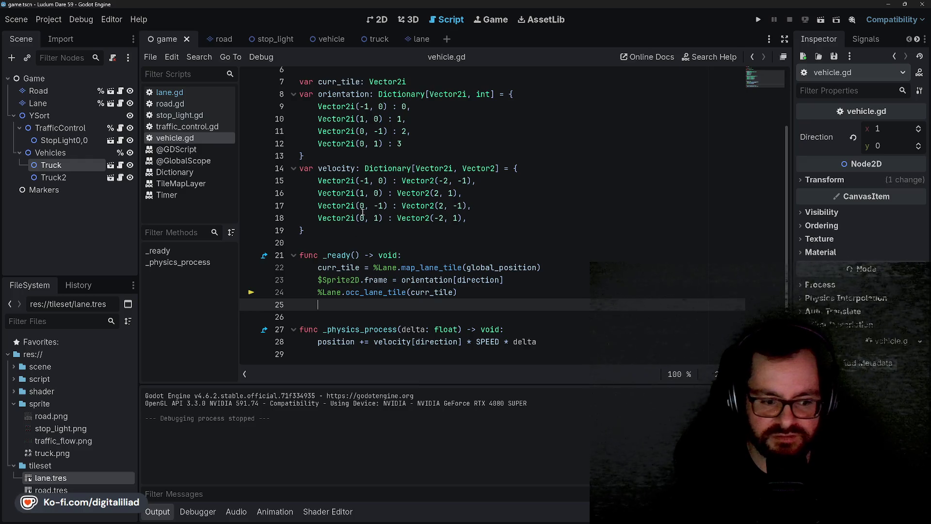
{"action": "key", "text": "Up"}
{"action": "key", "text": "Up"}
{"action": "key", "text": "Up"}
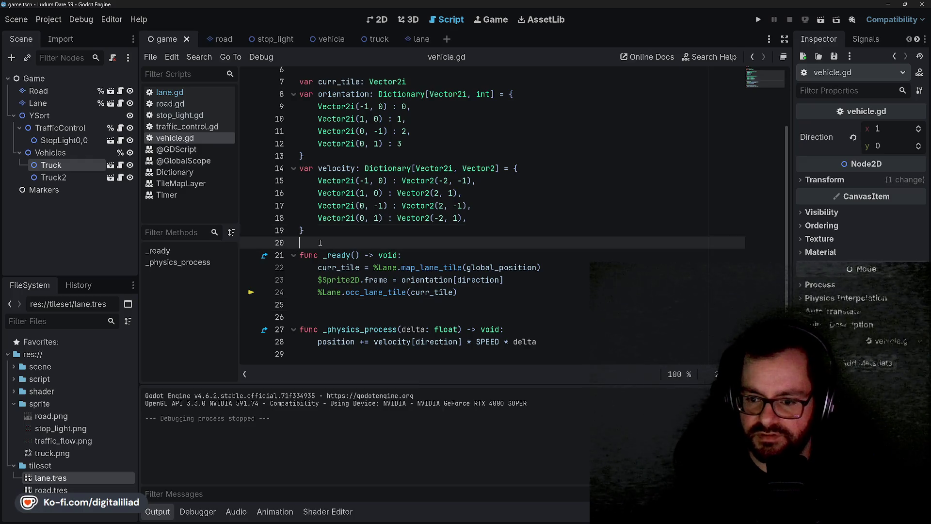
{"action": "key", "text": "Down"}
{"action": "key", "text": "Down"}
{"action": "key", "text": "Down"}
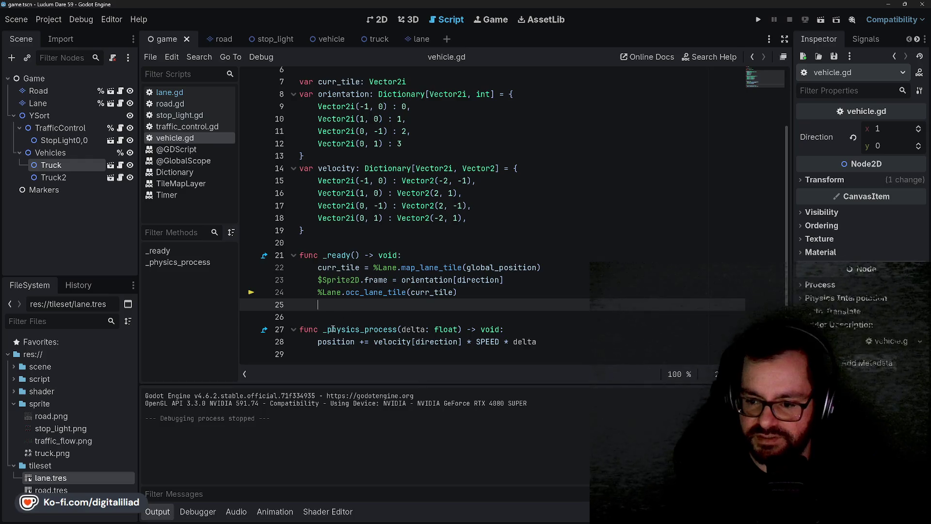
{"action": "left_click", "coordinate": [333, 343]}
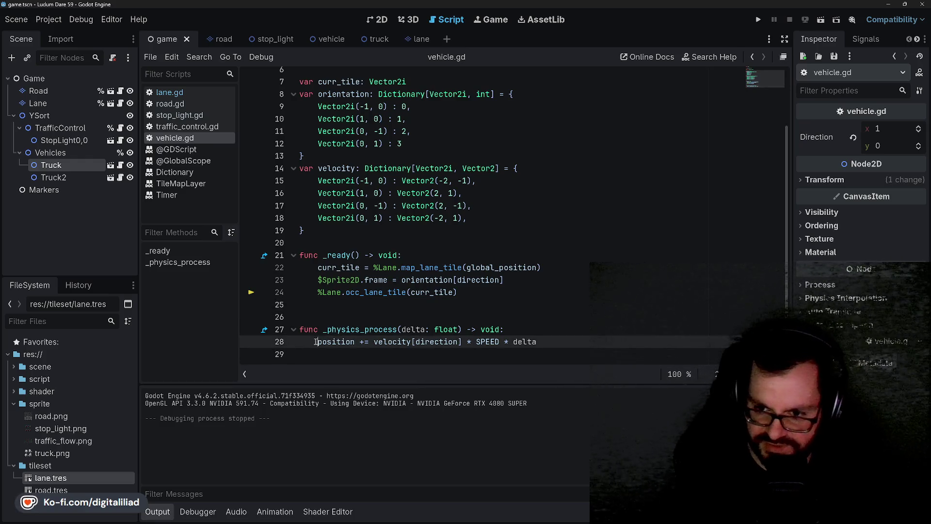
{"action": "left_click", "coordinate": [318, 314]}
{"action": "left_click", "coordinate": [320, 344]}
{"action": "left_click", "coordinate": [345, 309]}
{"action": "left_click", "coordinate": [316, 327]}
{"action": "left_click", "coordinate": [321, 341]}
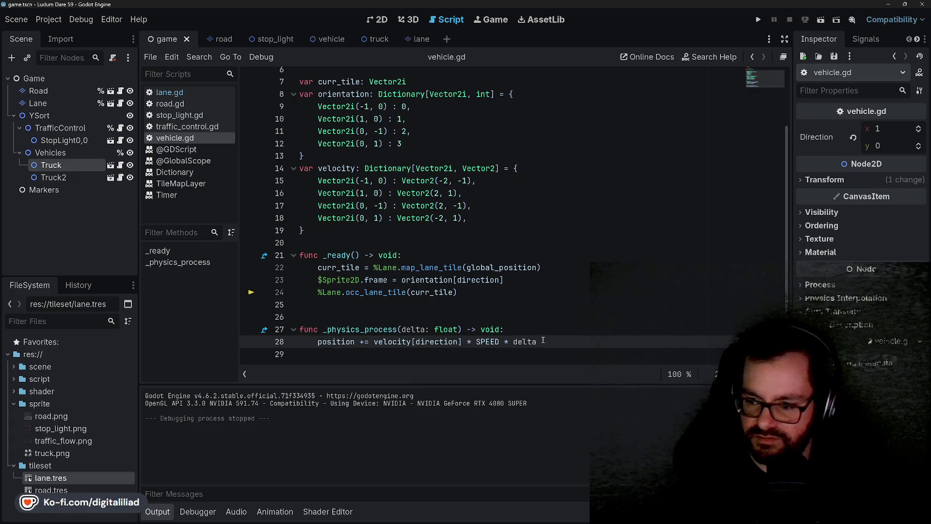
Add a new line in _physics_process and copy the map_lane_tile call
{"action": "key", "text": "Down"}
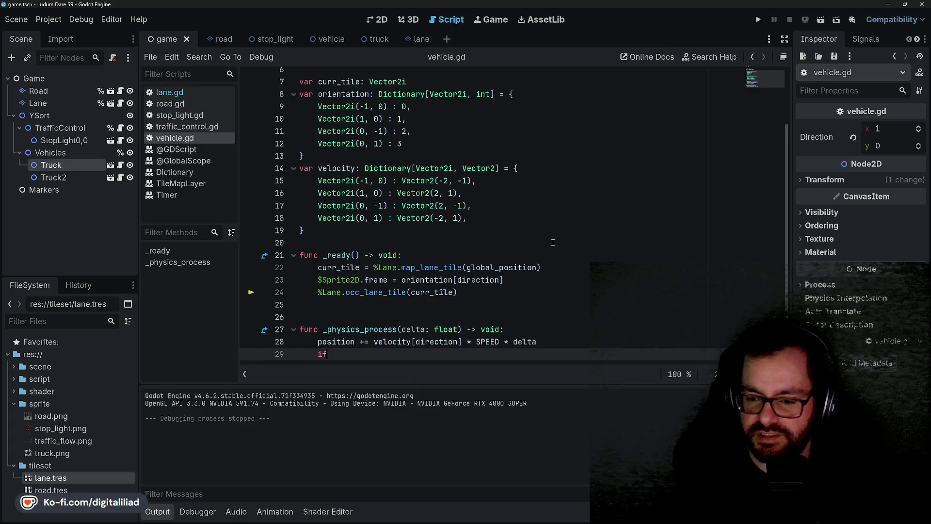
{"action": "key", "text": "Return"}
{"action": "scroll", "coordinate": [462, 246], "scroll_direction": "up", "scroll_amount": 2}
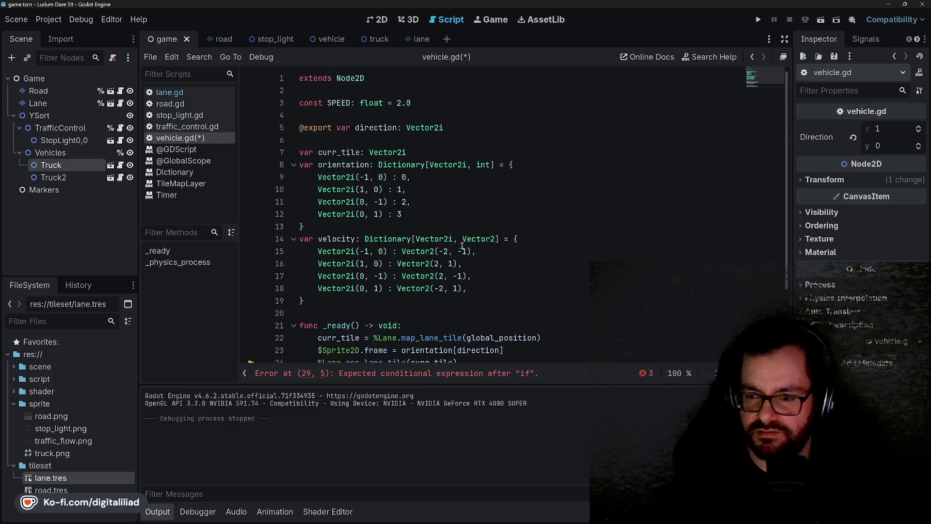
{"action": "scroll", "coordinate": [443, 205], "scroll_direction": "down", "scroll_amount": 2}
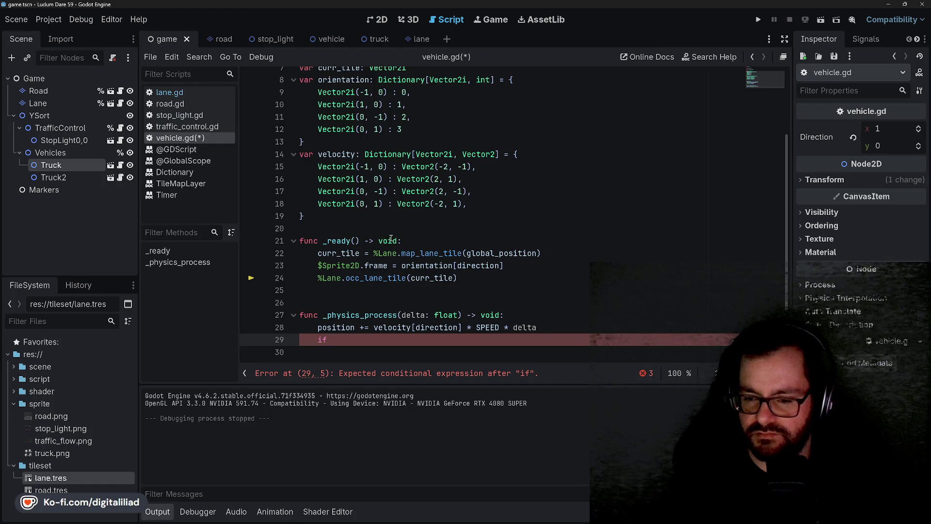
{"action": "left_click_drag", "start_coordinate": [374, 252], "coordinate": [542, 254]}
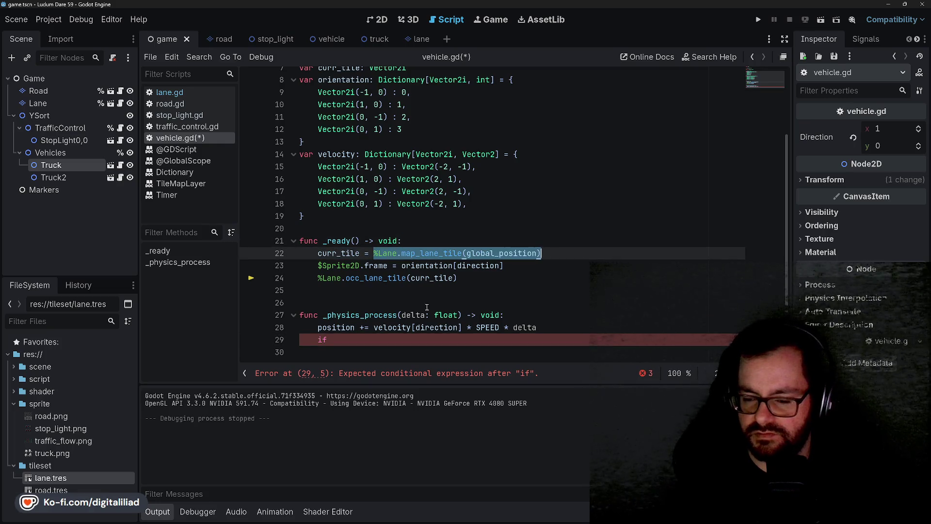
{"action": "left_click_drag", "start_coordinate": [361, 339], "coordinate": [324, 339]}
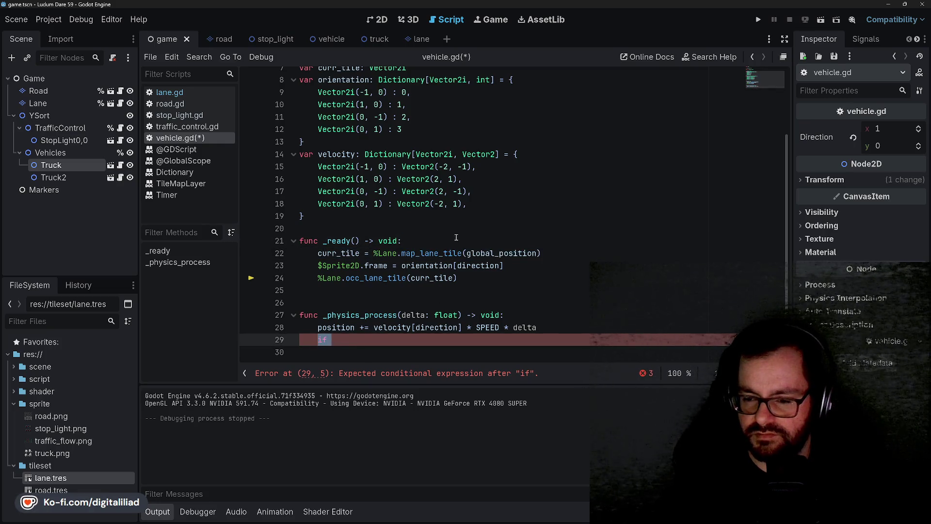
Declare 'var mapping' set to the pasted %Lane.map_lane_tile(global_position) call
{"action": "type", "text": "tile_ma"}
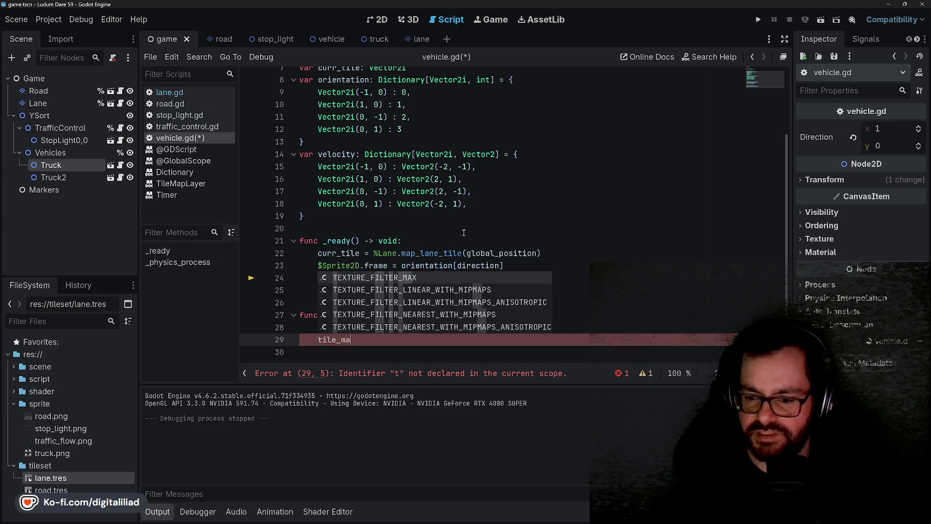
{"action": "key", "text": "BackSpace"}
{"action": "key", "text": "BackSpace"}
{"action": "key", "text": "BackSpace"}
{"action": "key", "text": "BackSpace"}
{"action": "key", "text": "BackSpace"}
{"action": "type", "text": "p"}
{"action": "type", "text": "appi"}
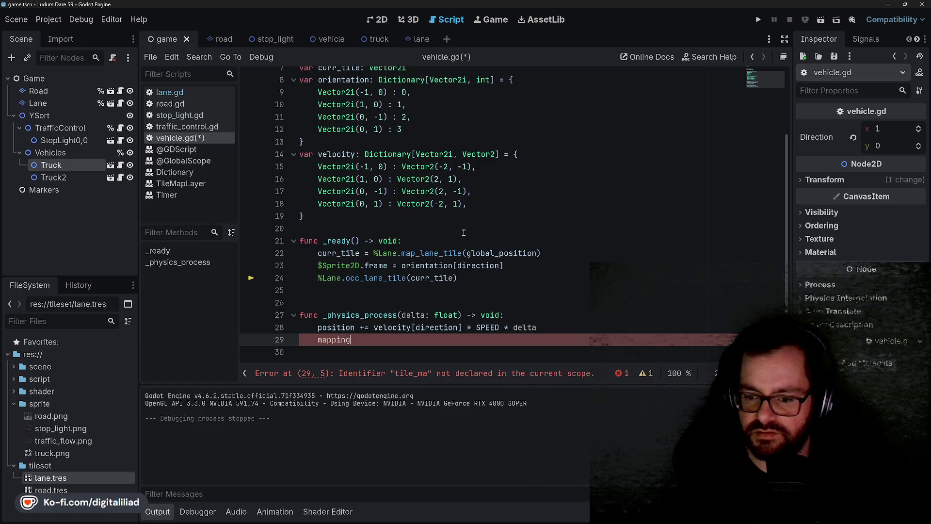
{"action": "key", "text": "BackSpace"}
{"action": "key", "text": "BackSpace"}
{"action": "key", "text": "BackSpace"}
{"action": "type", "text": "var map_pos"}
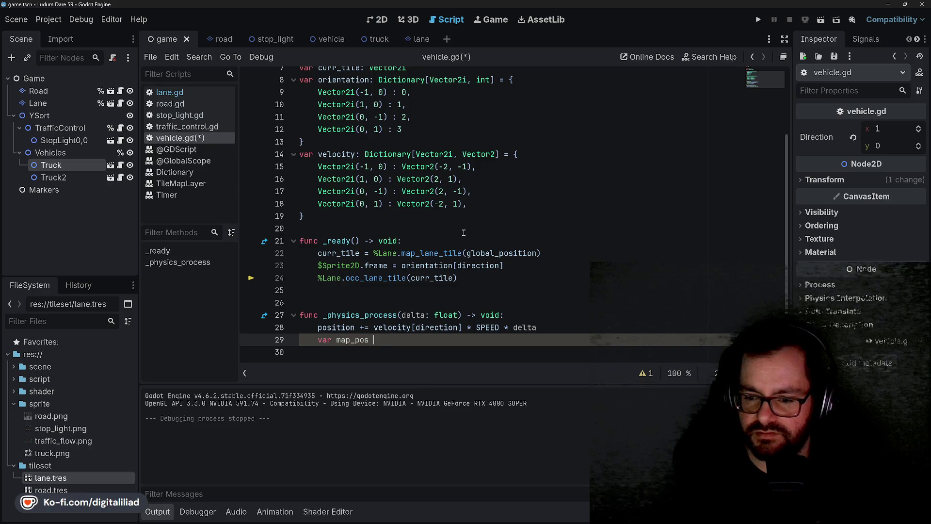
{"action": "key", "text": "BackSpace"}
{"action": "key", "text": "BackSpace"}
{"action": "key", "text": "BackSpace"}
{"action": "type", "text": "mapping: Vector2i ="}
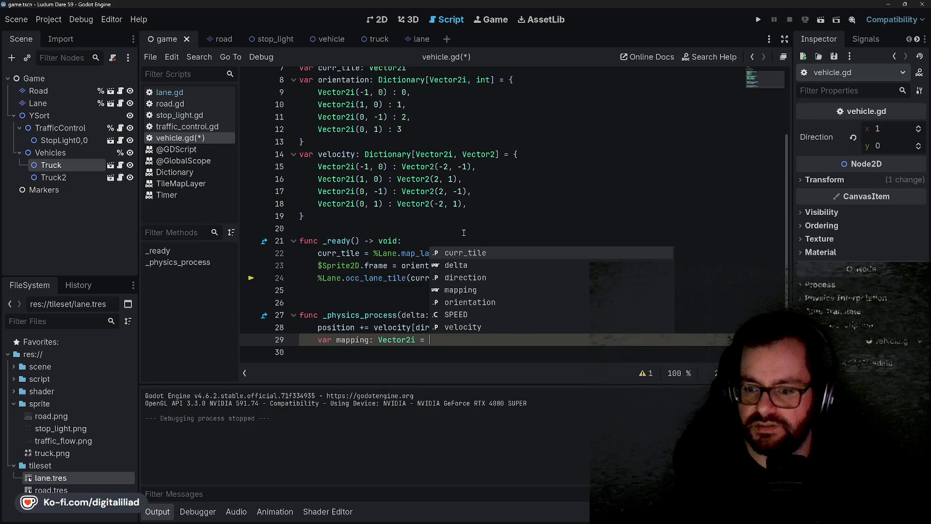
{"action": "key", "text": "ctrl+v"}
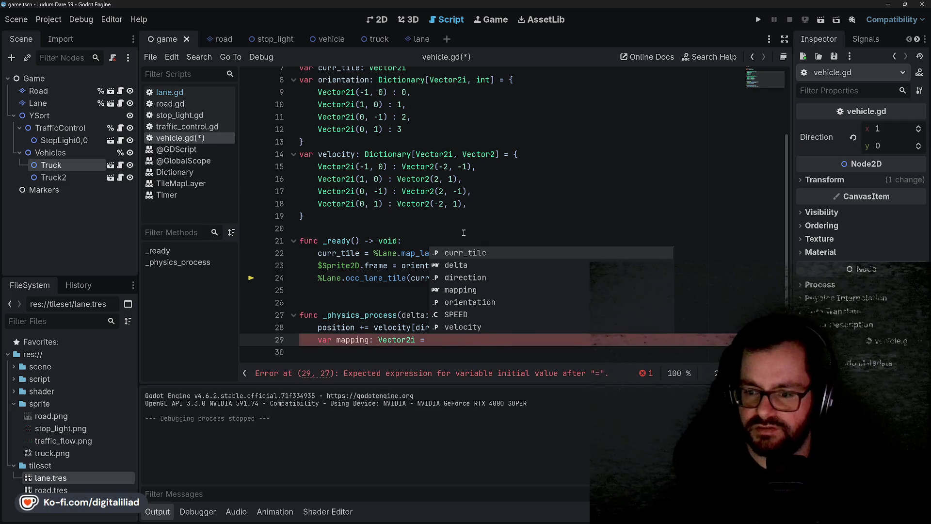
{"action": "key", "text": "Escape"}
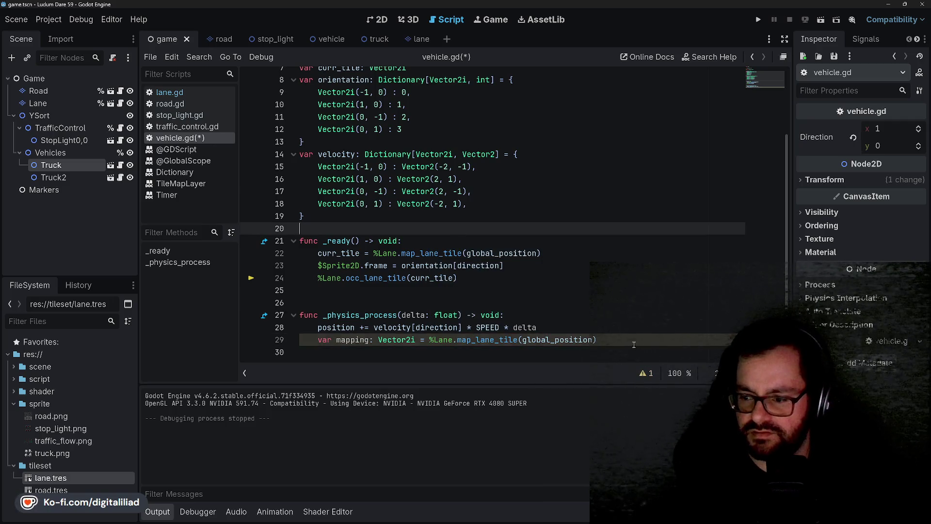
Begin the check 'if mapping != curr_tile:' with an indented block below it
{"action": "key", "text": "Down"}
{"action": "type", "text": "mapp"}
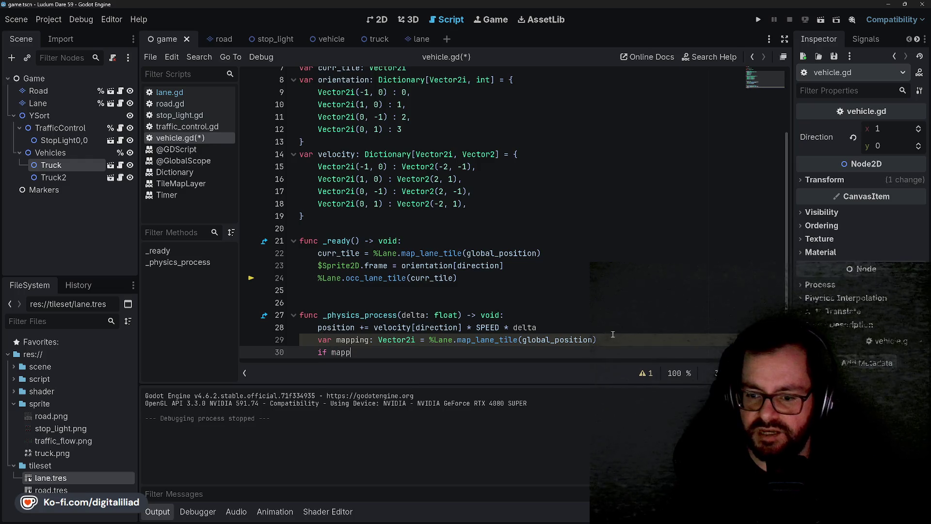
{"action": "type", "text": "ing != "}
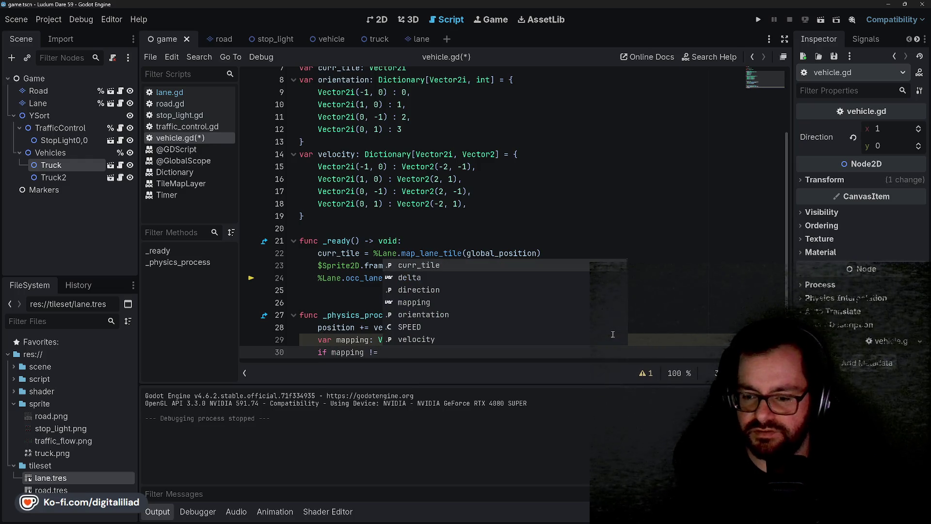
{"action": "type", "text": "curr"}
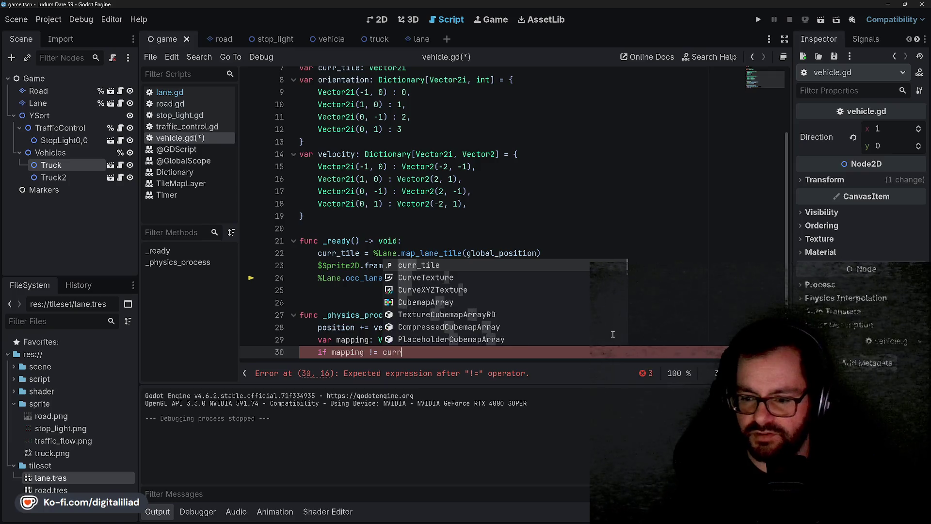
{"action": "key", "text": "Return"}
{"action": "type", "text": ":"}
{"action": "key", "text": "Return"}
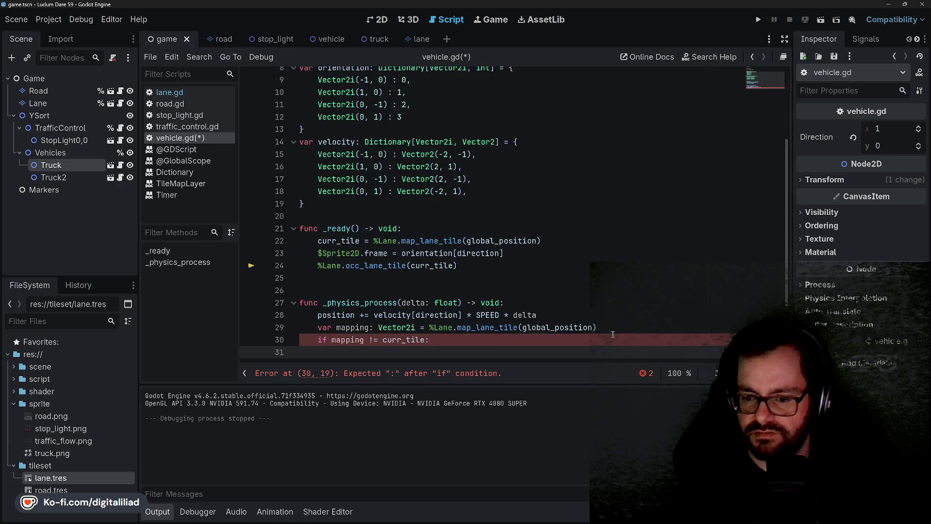
{"action": "left_click", "coordinate": [336, 202]}
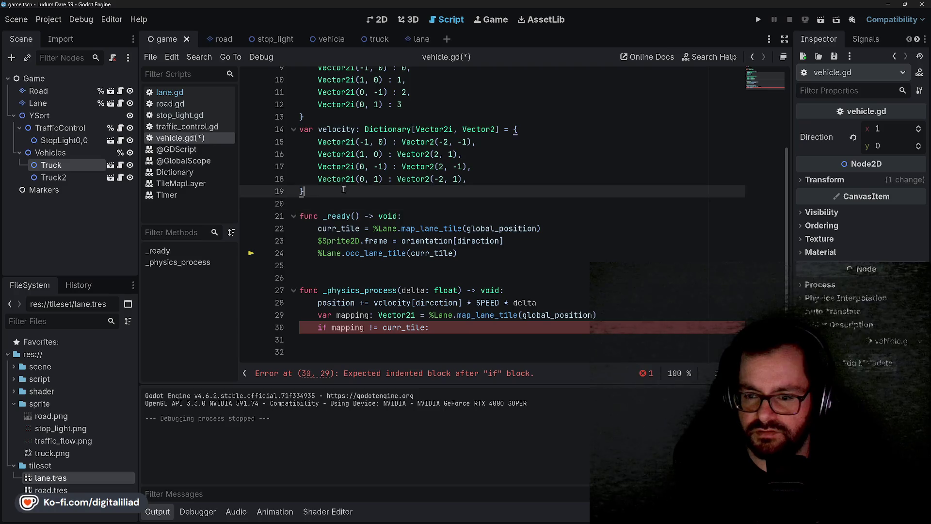
Open lane.gd and scroll through its occ_lane_tile code
{"action": "left_click", "coordinate": [178, 93]}
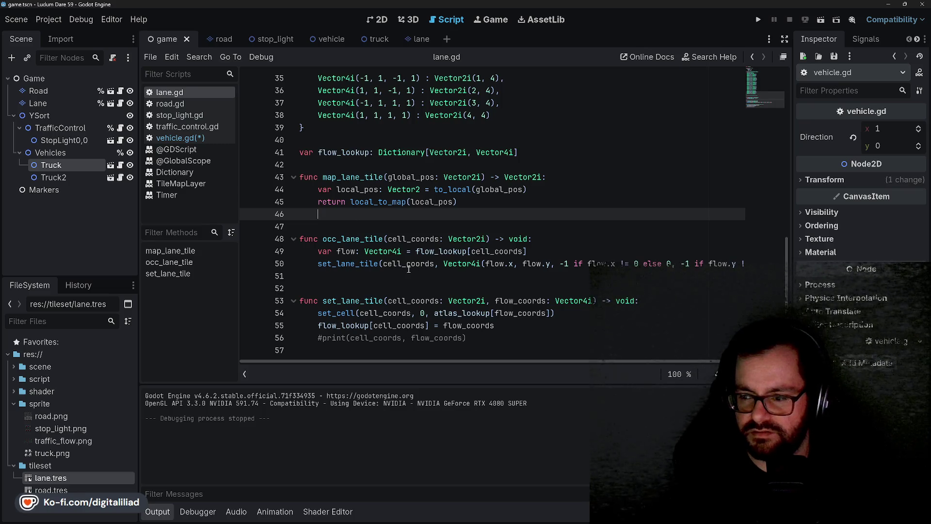
{"action": "scroll", "coordinate": [409, 269], "scroll_direction": "right", "scroll_amount": 2}
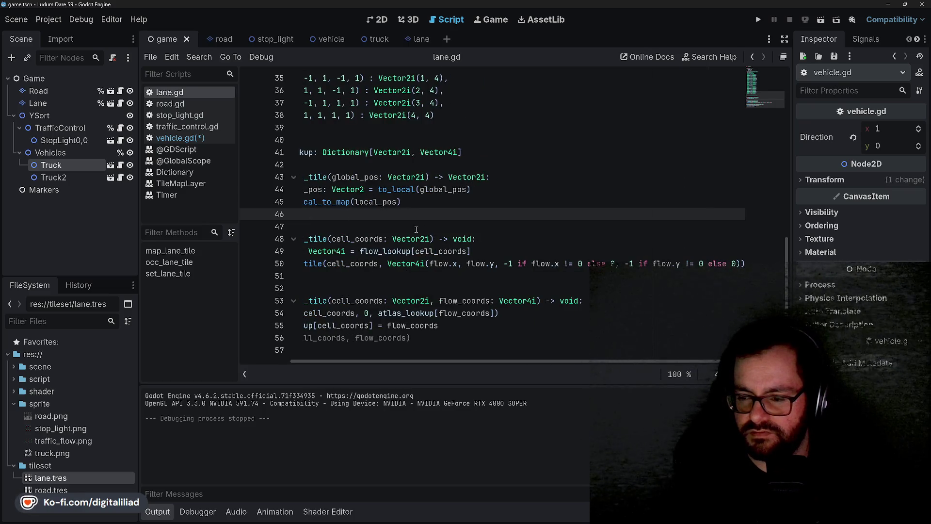
{"action": "scroll", "coordinate": [396, 238], "scroll_direction": "left", "scroll_amount": 2}
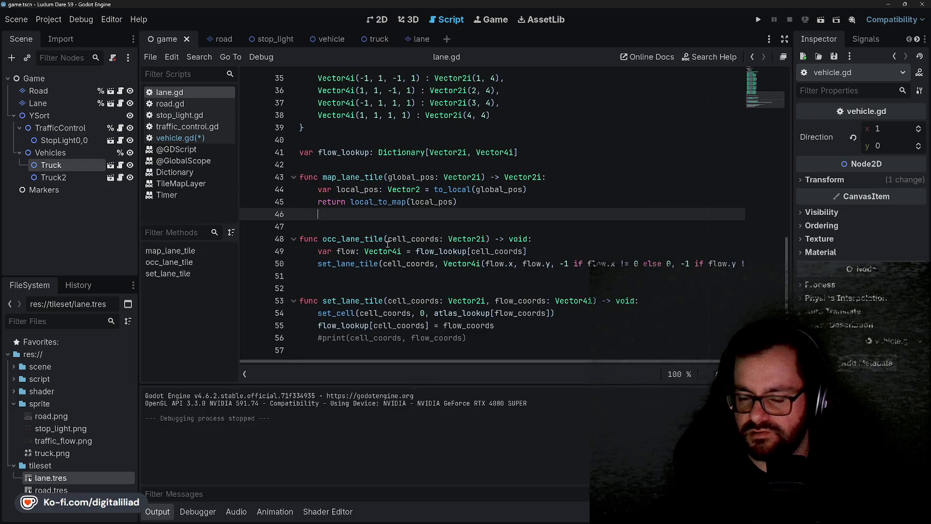
{"action": "scroll", "coordinate": [387, 244], "scroll_direction": "right", "scroll_amount": 2}
{"action": "scroll", "coordinate": [385, 247], "scroll_direction": "left", "scroll_amount": 2}
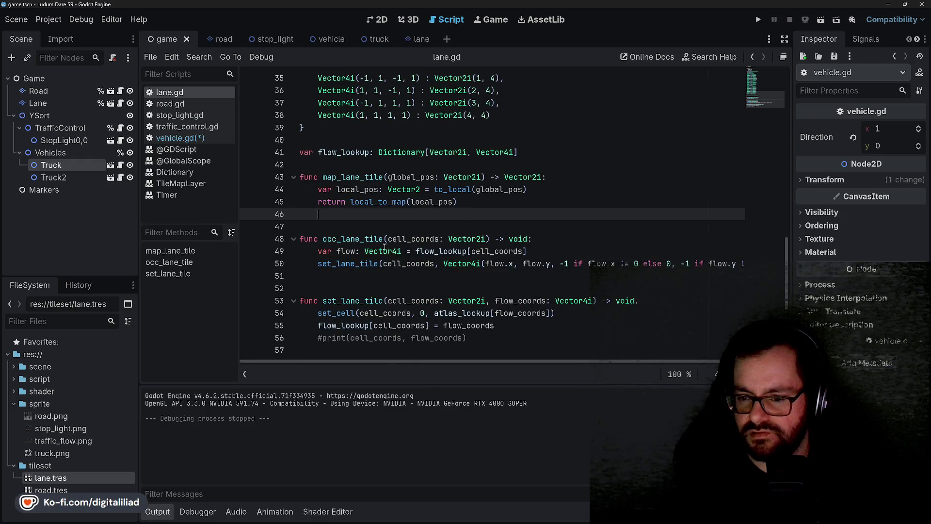
{"action": "scroll", "coordinate": [384, 247], "scroll_direction": "right", "scroll_amount": 2}
{"action": "scroll", "coordinate": [385, 247], "scroll_direction": "left", "scroll_amount": 2}
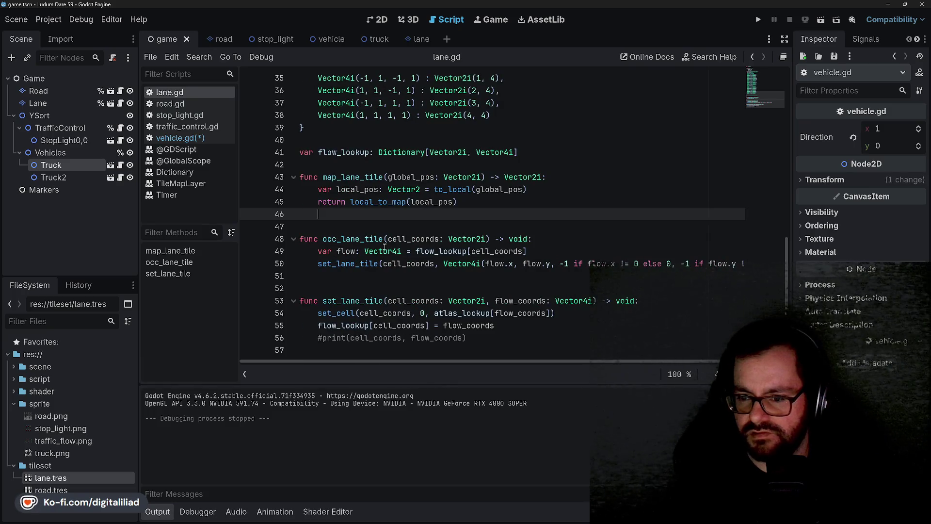
{"action": "scroll", "coordinate": [385, 247], "scroll_direction": "right", "scroll_amount": 2}
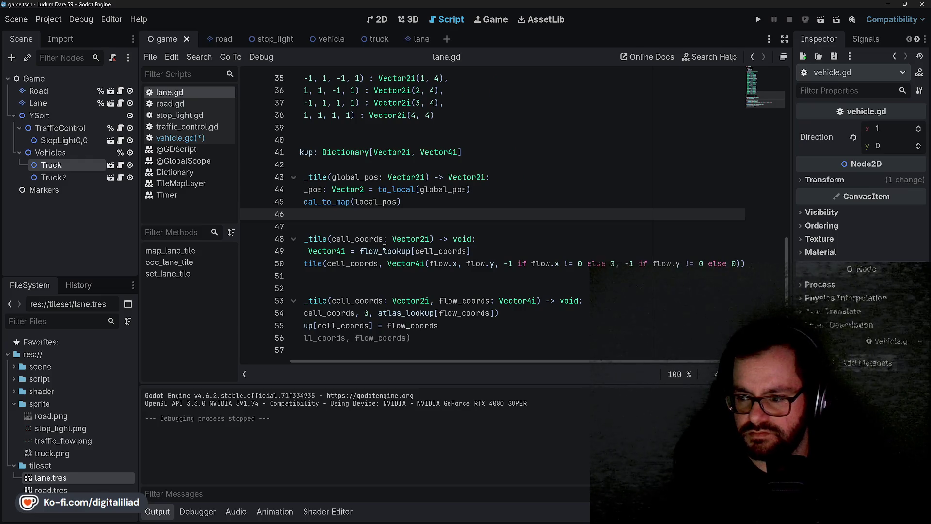
{"action": "scroll", "coordinate": [378, 247], "scroll_direction": "left", "scroll_amount": 2}
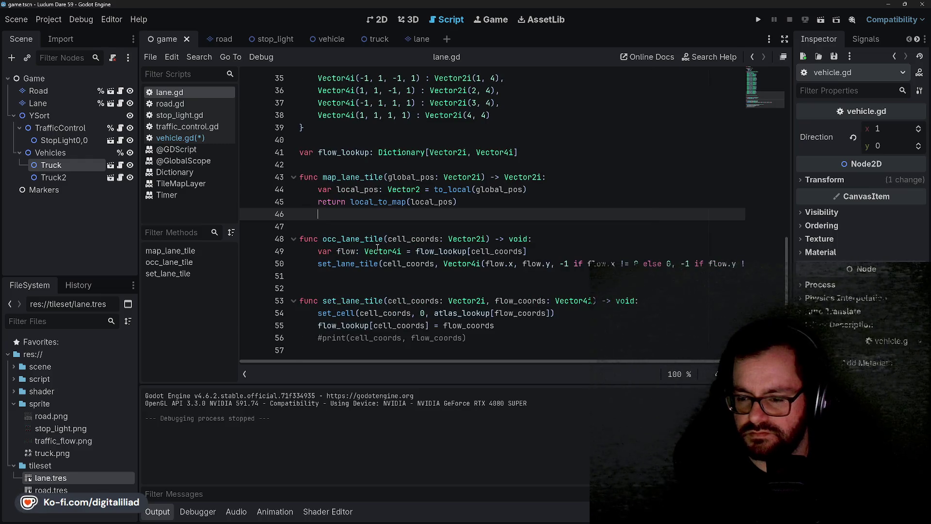
{"action": "scroll", "coordinate": [378, 247], "scroll_direction": "right", "scroll_amount": 2}
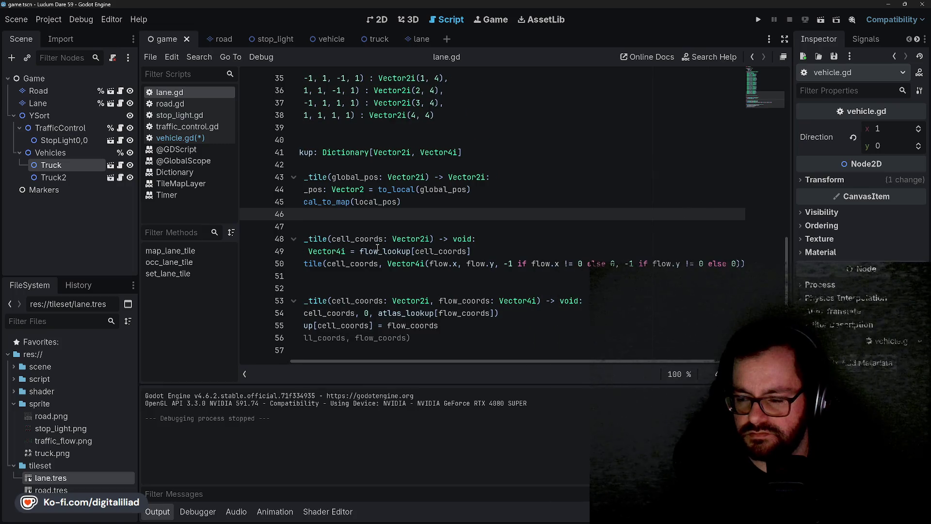
{"action": "scroll", "coordinate": [377, 247], "scroll_direction": "left", "scroll_amount": 2}
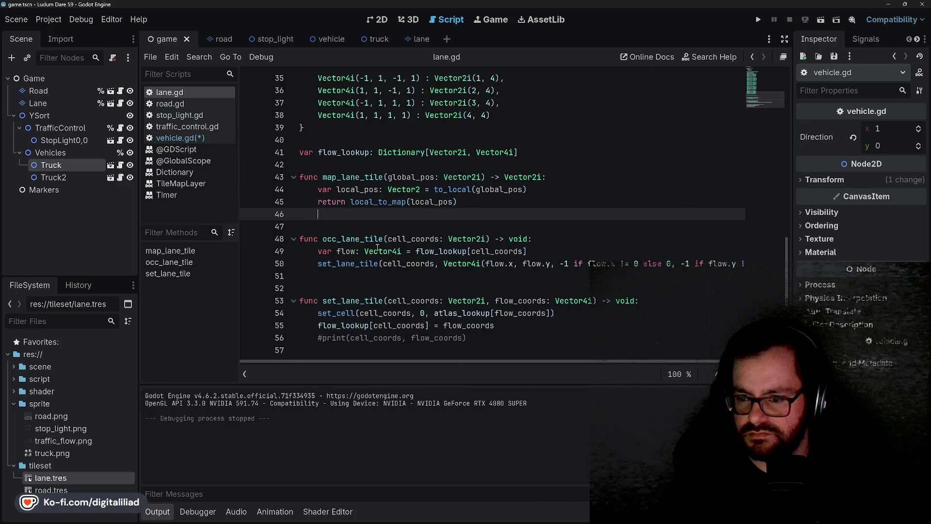
{"action": "left_click", "coordinate": [379, 227]}
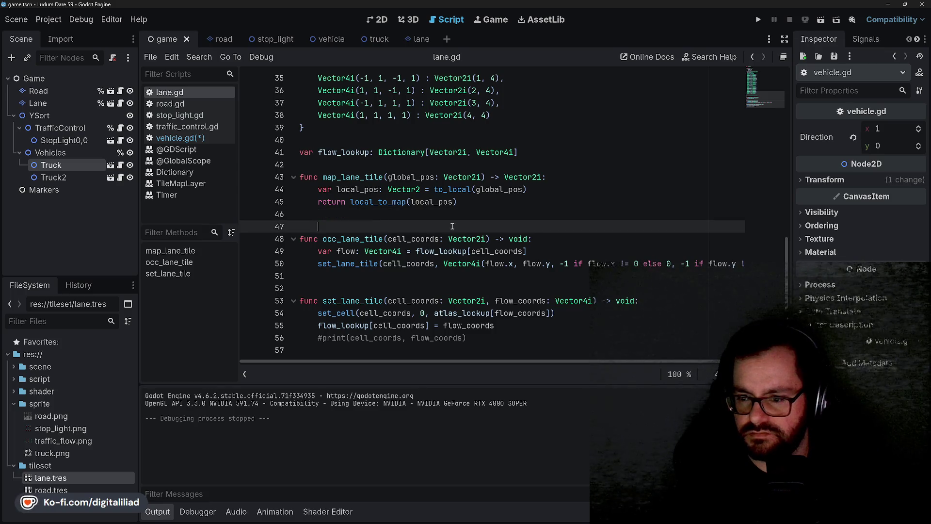
{"action": "left_click", "coordinate": [487, 238]}
{"action": "scroll", "coordinate": [433, 212], "scroll_direction": "right", "scroll_amount": 2}
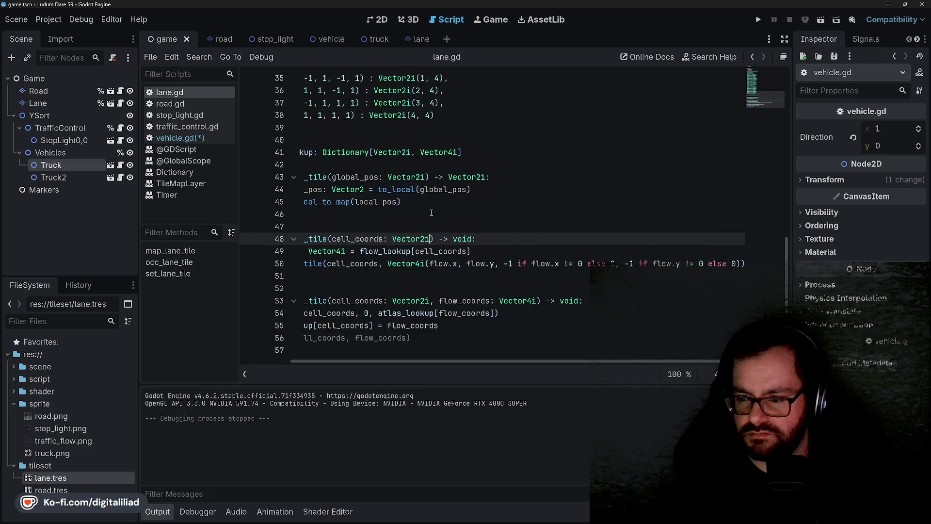
{"action": "scroll", "coordinate": [426, 213], "scroll_direction": "left", "scroll_amount": 2}
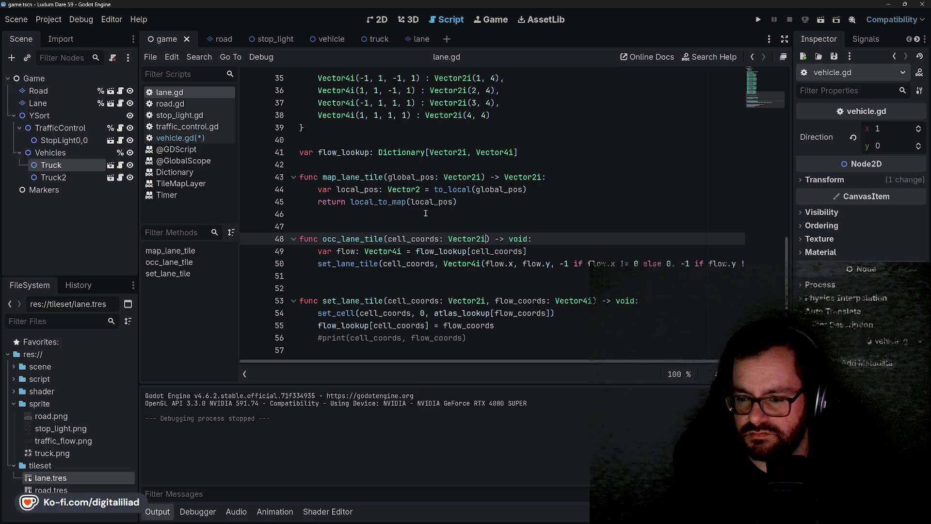
{"action": "scroll", "coordinate": [424, 214], "scroll_direction": "right", "scroll_amount": 2}
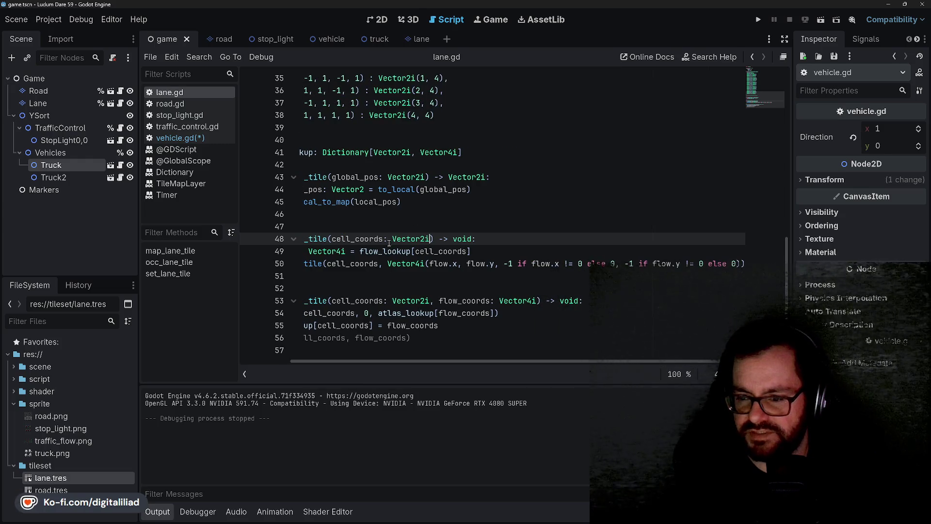
{"action": "mouse_move", "coordinate": [387, 256]}
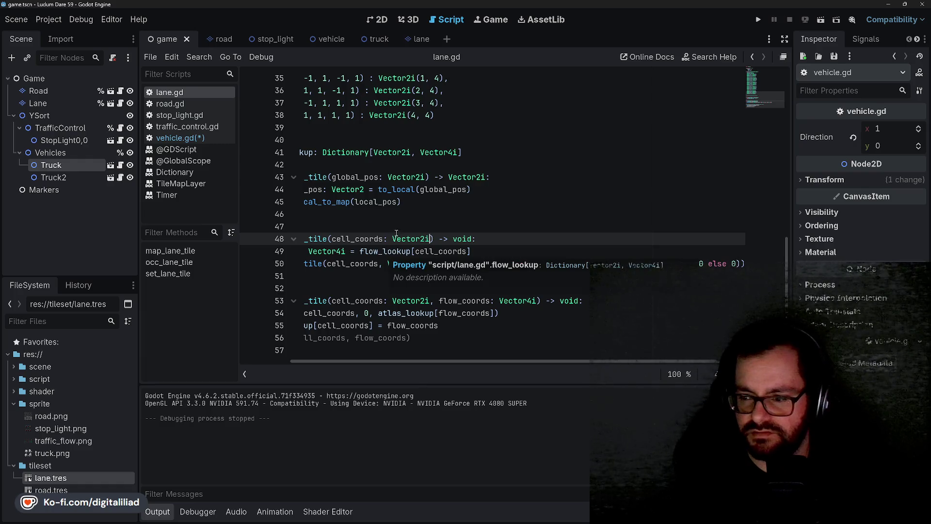
{"action": "scroll", "coordinate": [387, 225], "scroll_direction": "left", "scroll_amount": 2}
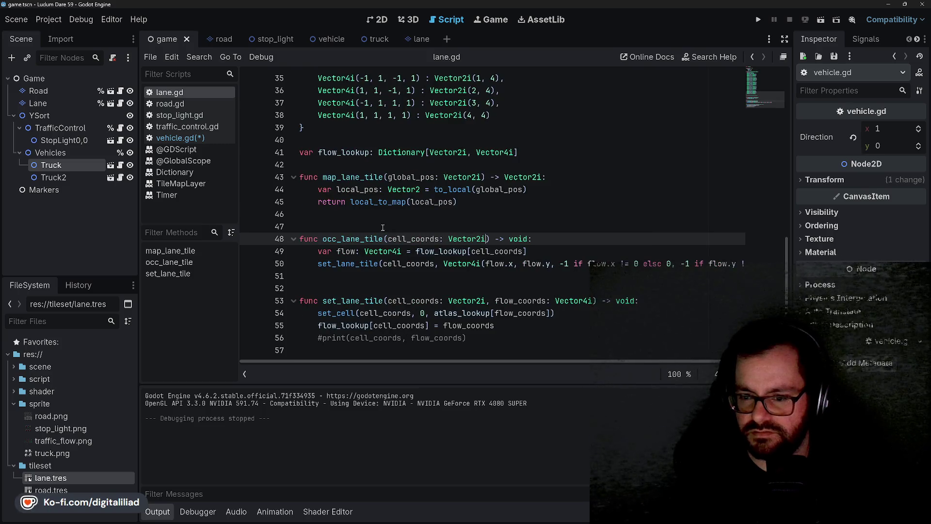
Save the script, surfacing the line 30 parse error expecting an indented block after if
{"action": "left_click", "coordinate": [390, 215]}
{"action": "key", "text": "ctrl+s"}
{"action": "left_click", "coordinate": [367, 276]}
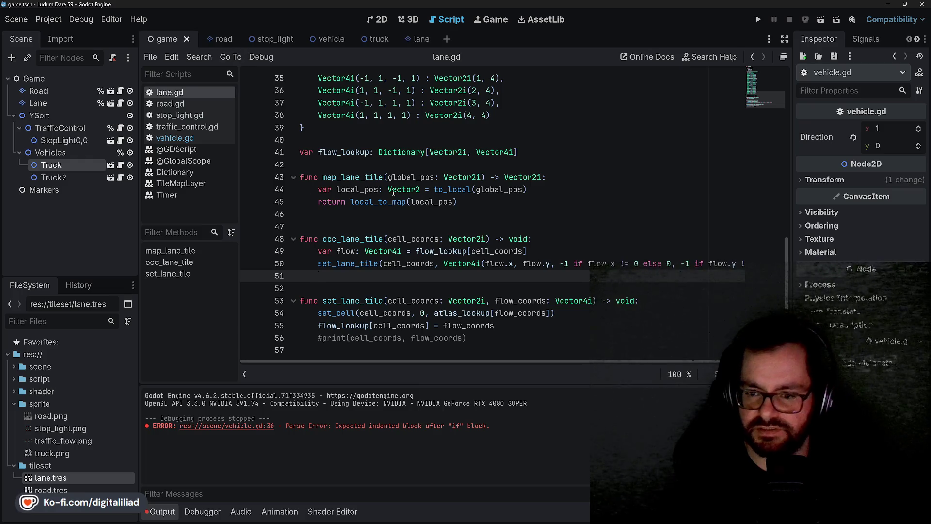
{"action": "left_click", "coordinate": [351, 151]}
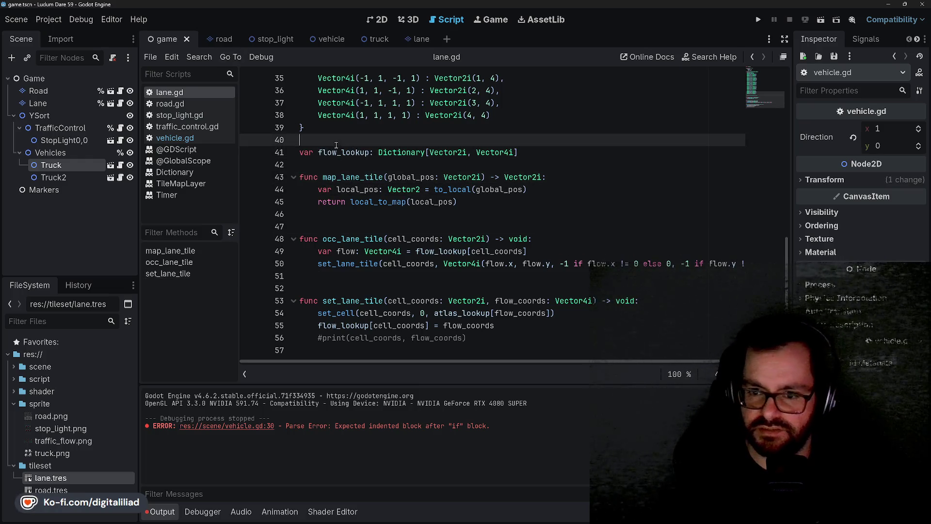
{"action": "left_click", "coordinate": [330, 163]}
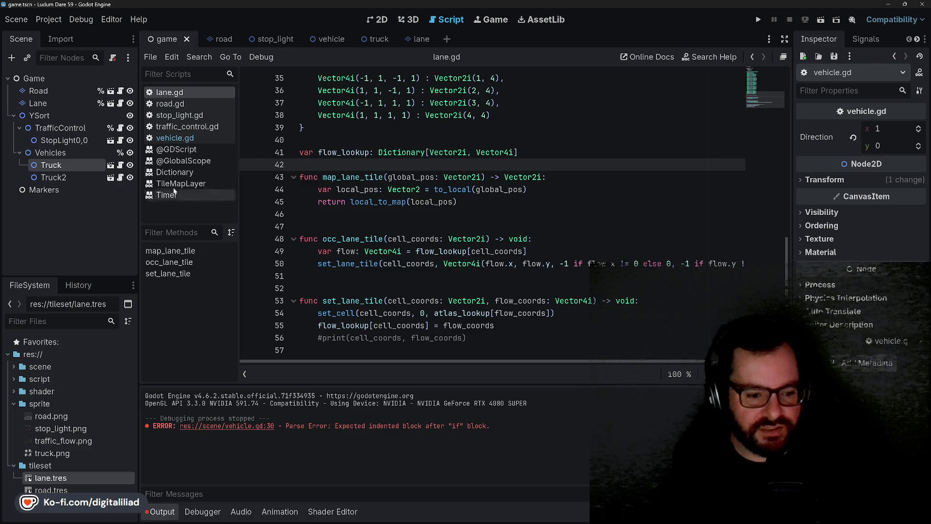
{"action": "left_click", "coordinate": [378, 19]}
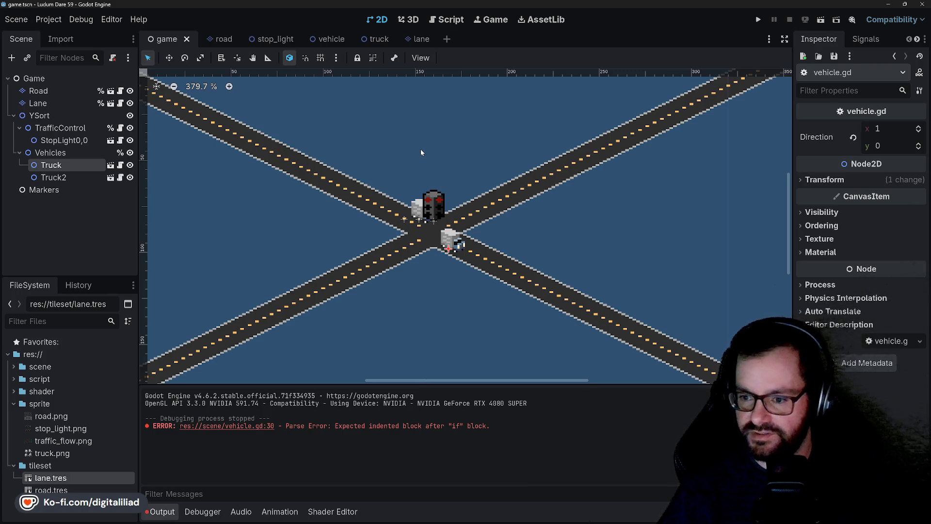
Zoom the 2D canvas around the intersection with both trucks and the stoplight, then hide Godot
{"action": "scroll", "coordinate": [443, 200], "scroll_direction": "up", "scroll_amount": 2}
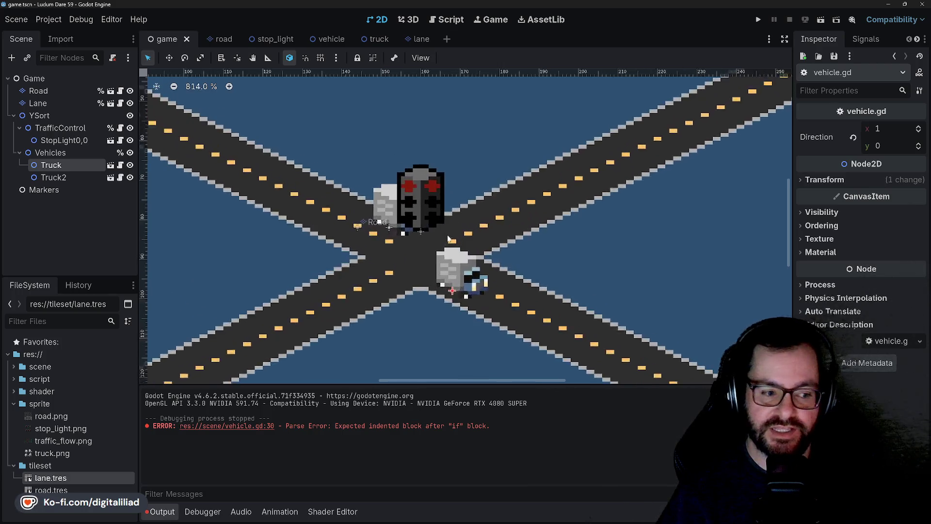
{"action": "scroll", "coordinate": [437, 282], "scroll_direction": "up", "scroll_amount": 3}
{"action": "scroll", "coordinate": [437, 282], "scroll_direction": "down", "scroll_amount": 3}
{"action": "scroll", "coordinate": [437, 282], "scroll_direction": "down", "scroll_amount": 1}
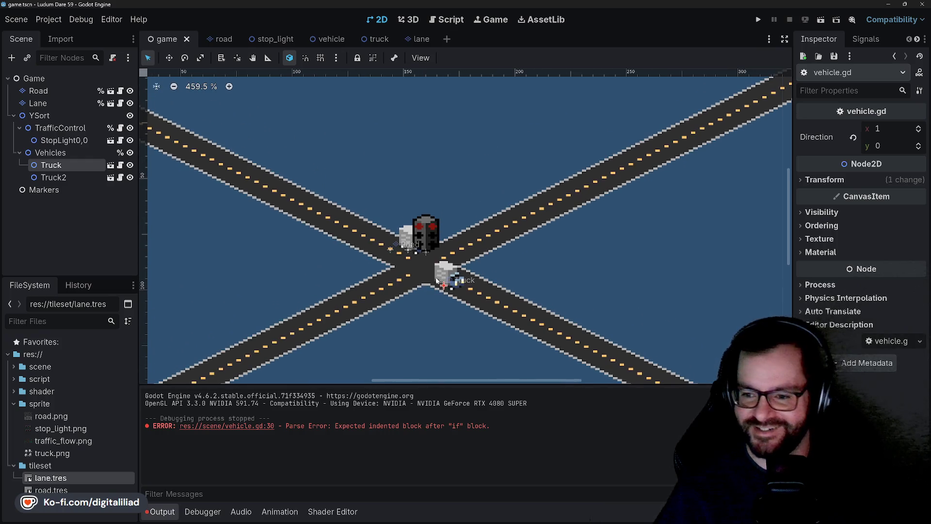
{"action": "left_click", "coordinate": [890, 4]}
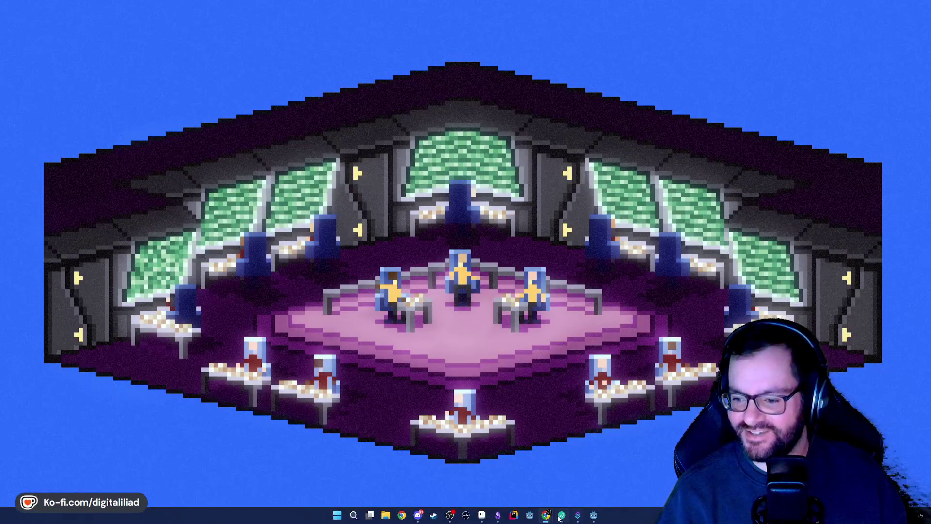
Bring the ldjam.com window forward and reload the Crosstown Traffic entry edit page
{"action": "mouse_move", "coordinate": [546, 515]}
{"action": "left_click", "coordinate": [553, 500]}
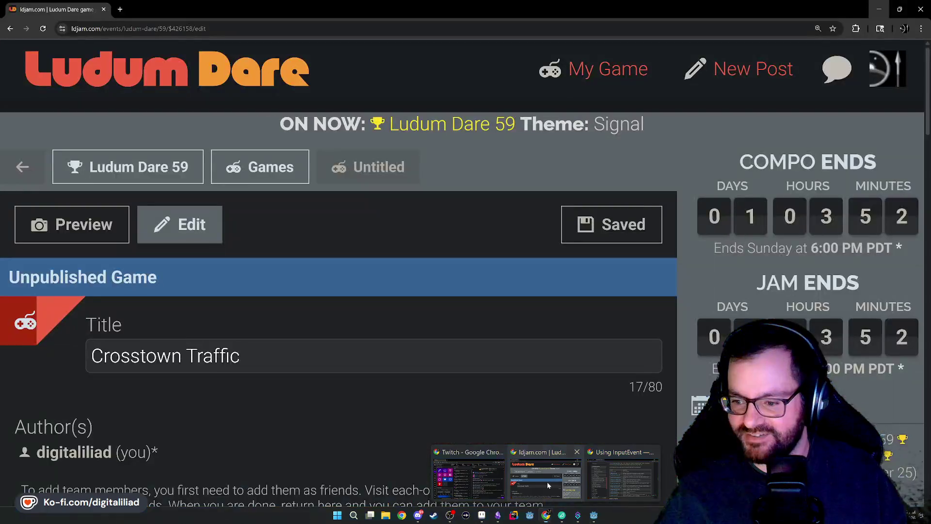
{"action": "left_click", "coordinate": [43, 29]}
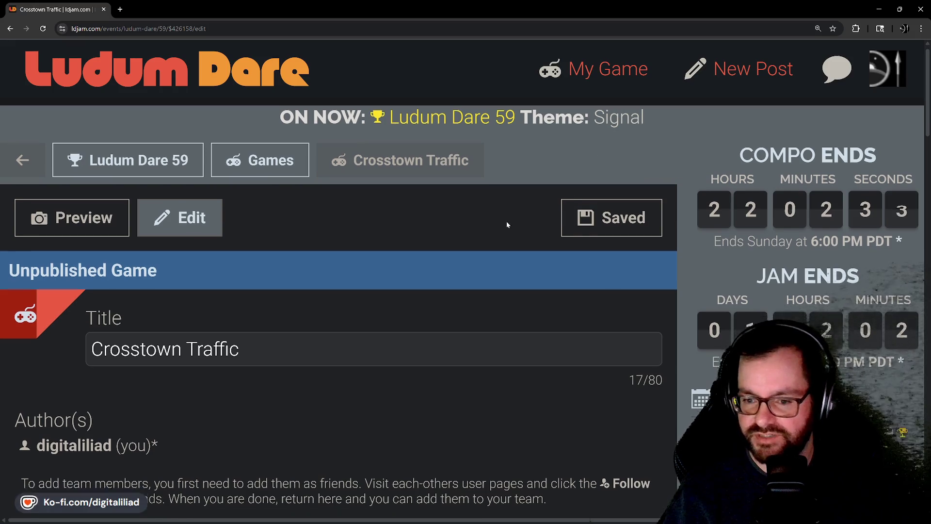
{"action": "scroll", "coordinate": [459, 242], "scroll_direction": "down", "scroll_amount": 3}
{"action": "scroll", "coordinate": [461, 240], "scroll_direction": "up", "scroll_amount": 3}
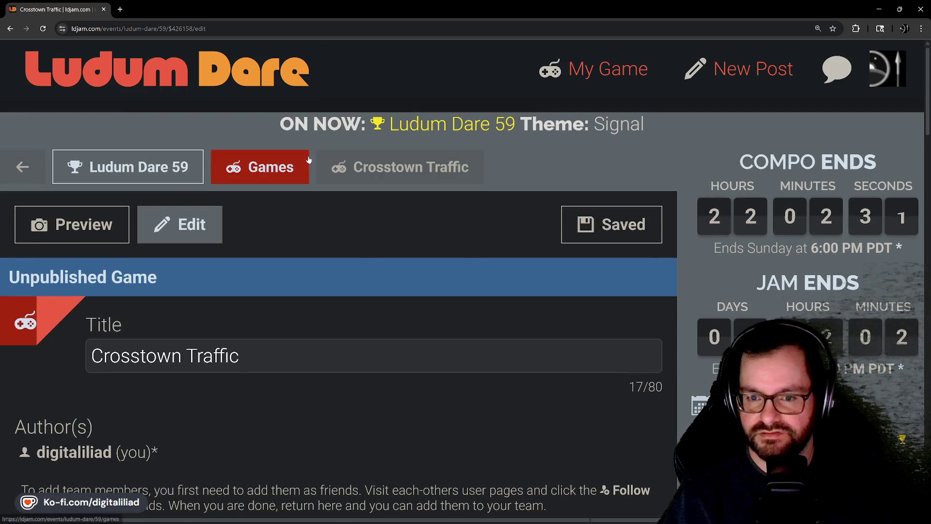
{"action": "left_click", "coordinate": [189, 78]}
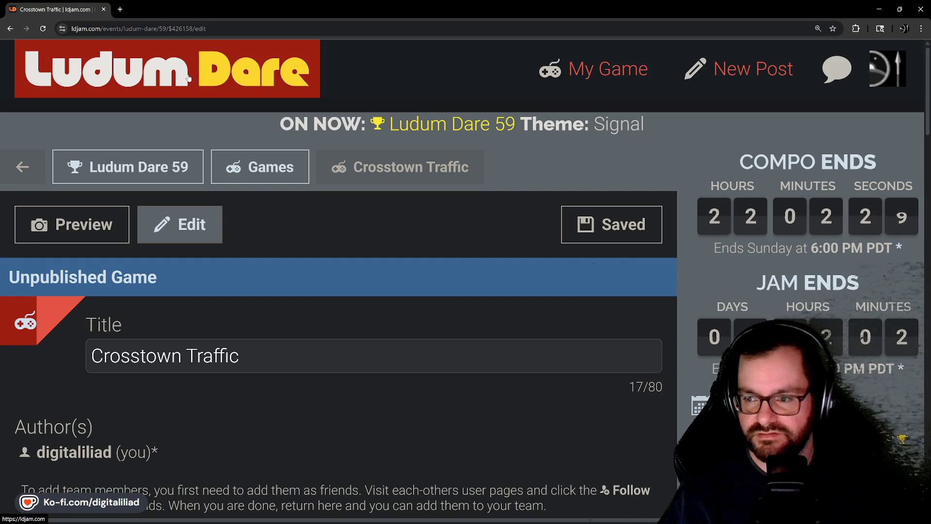
Scroll through the home feed posts, then reload the page with F5 back at the top
{"action": "scroll", "coordinate": [431, 339], "scroll_direction": "down", "scroll_amount": 12}
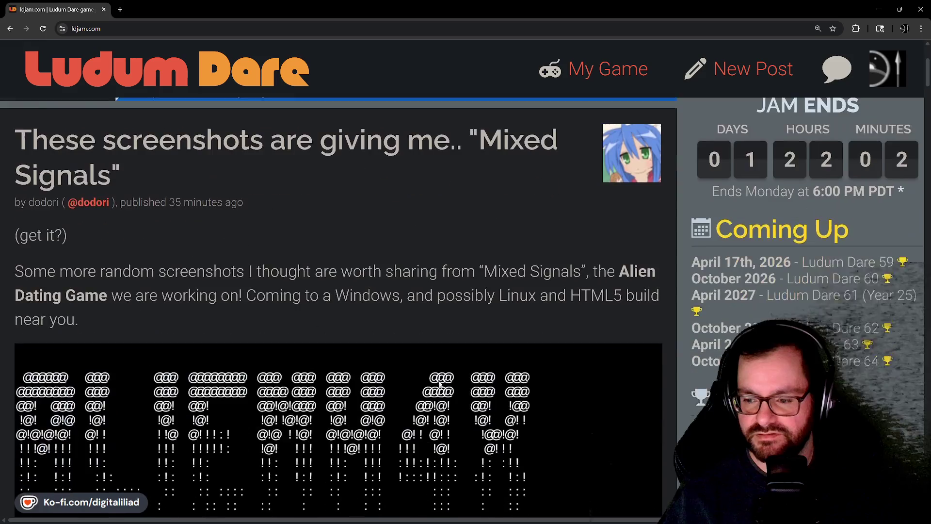
{"action": "scroll", "coordinate": [422, 313], "scroll_direction": "down", "scroll_amount": 15}
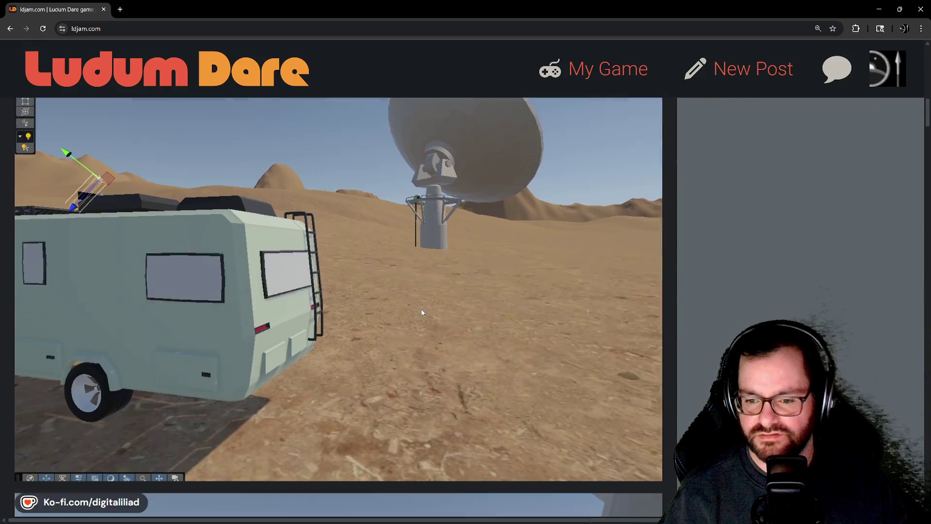
{"action": "scroll", "coordinate": [335, 280], "scroll_direction": "down", "scroll_amount": 16}
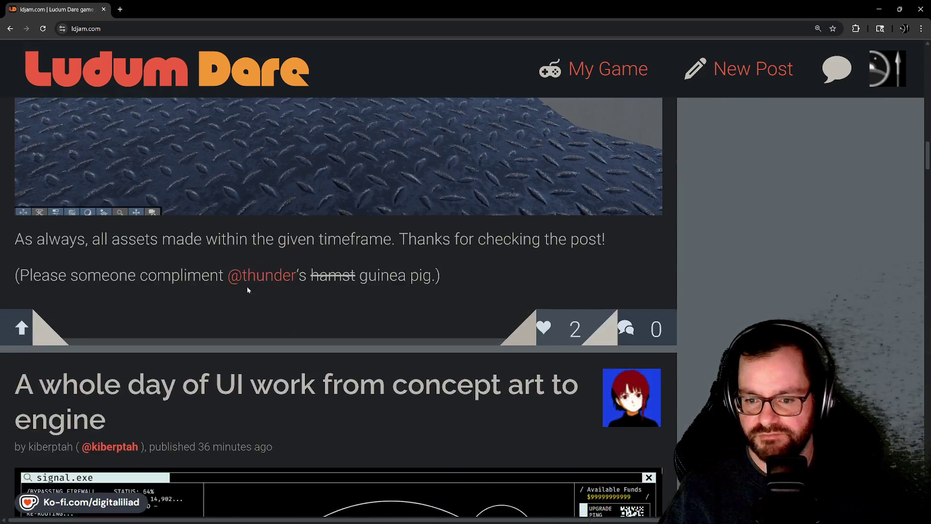
{"action": "scroll", "coordinate": [338, 334], "scroll_direction": "down", "scroll_amount": 9}
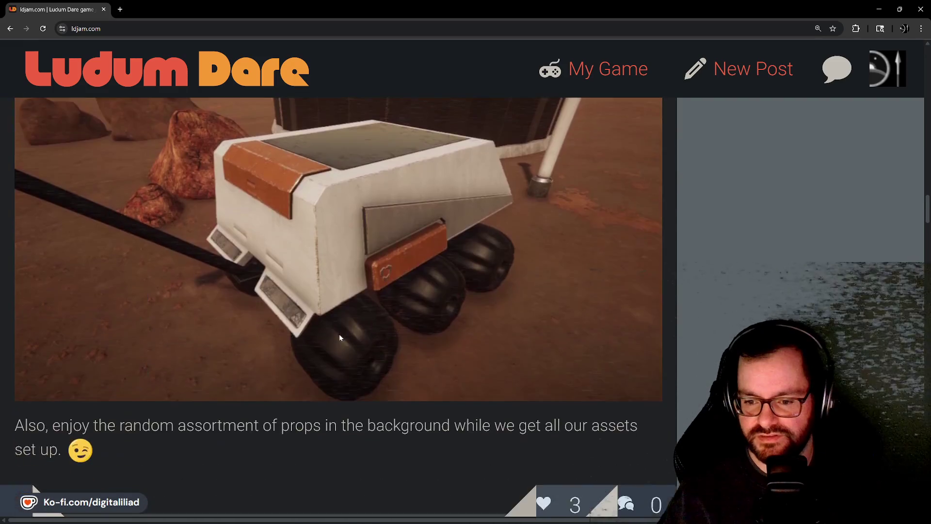
{"action": "scroll", "coordinate": [274, 214], "scroll_direction": "down", "scroll_amount": 10}
{"action": "scroll", "coordinate": [297, 294], "scroll_direction": "down", "scroll_amount": 4}
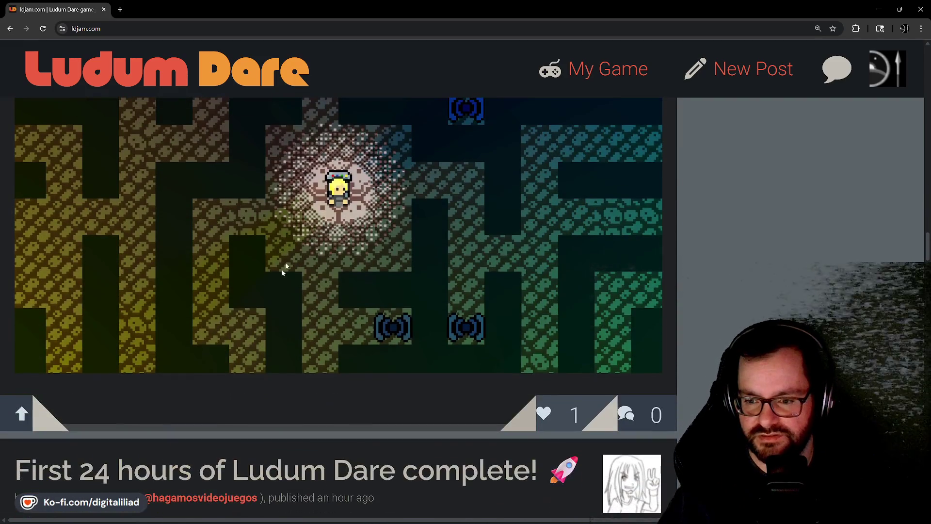
{"action": "scroll", "coordinate": [352, 346], "scroll_direction": "down", "scroll_amount": 12}
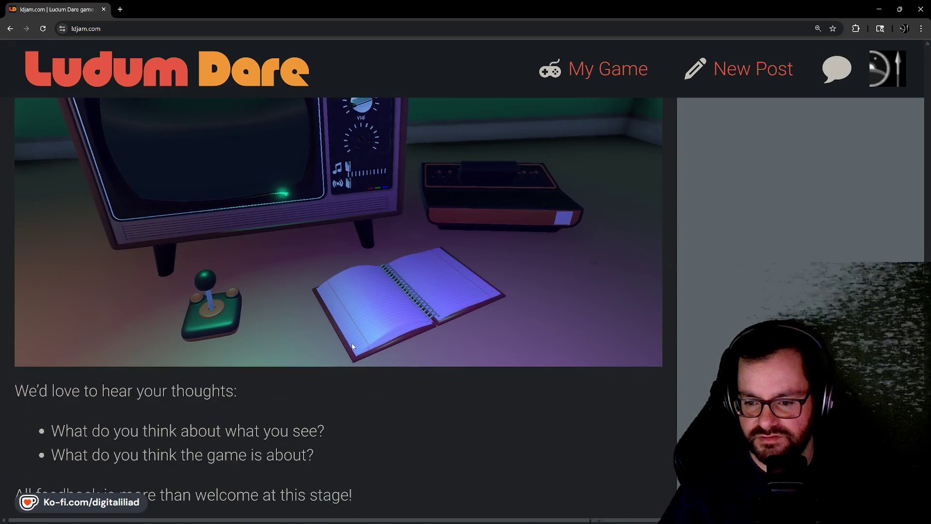
{"action": "scroll", "coordinate": [347, 346], "scroll_direction": "down", "scroll_amount": 20}
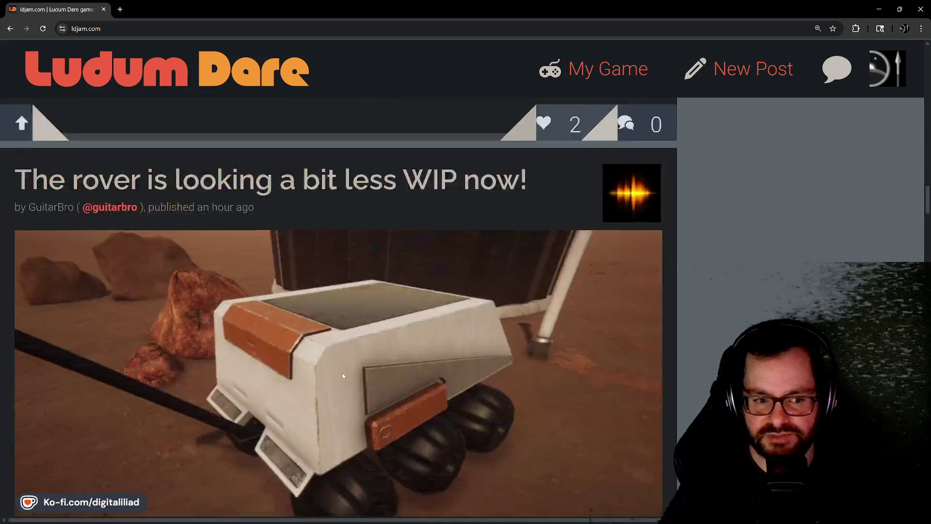
{"action": "key", "text": "F5"}
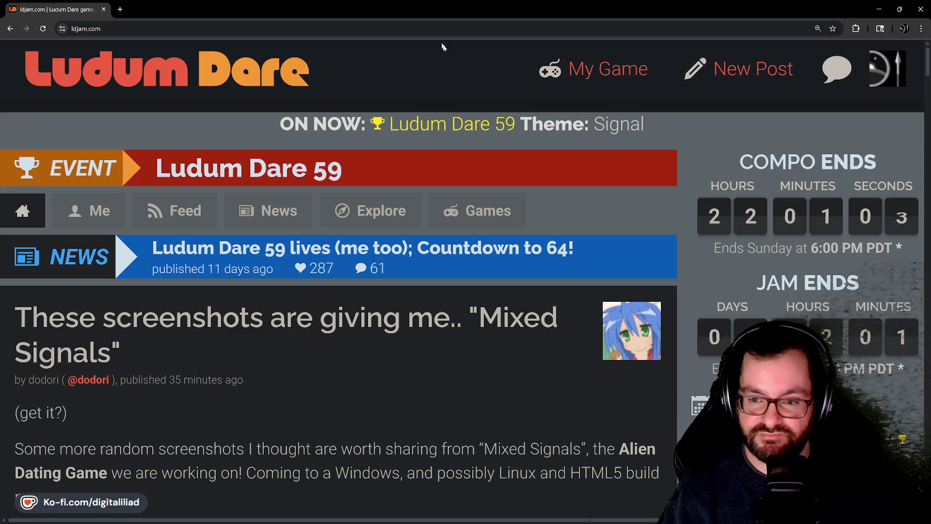
{"action": "mouse_move", "coordinate": [419, 522]}
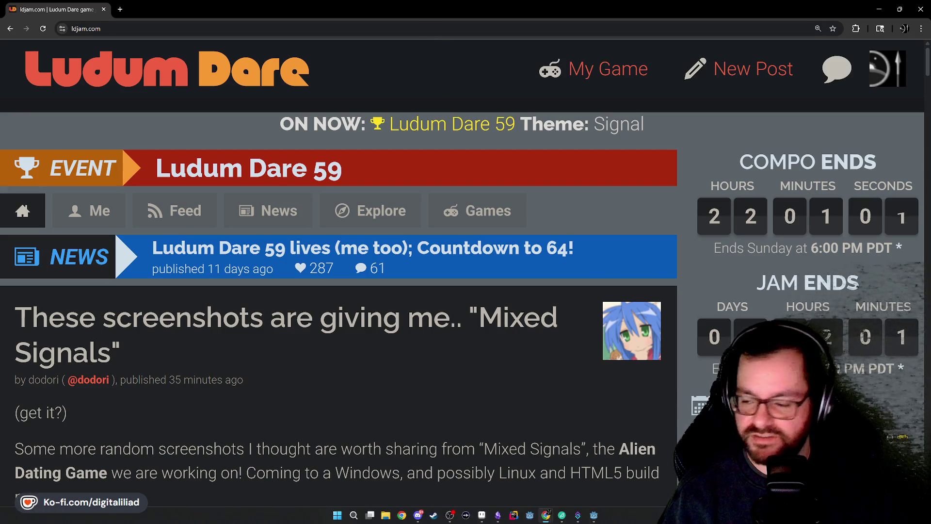